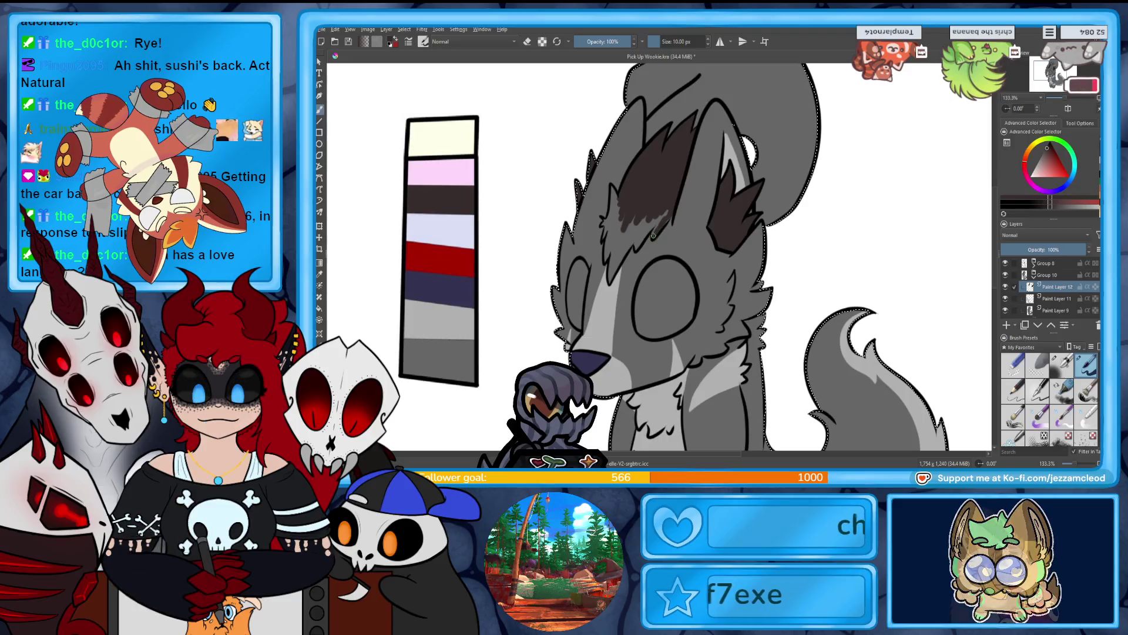
# Paint short dark brown fur strokes on the wolf's ear and forehead, then swap colours.
pyautogui.moveTo(650, 218)
pyautogui.mouseDown()
pyautogui.moveTo(637, 236)
pyautogui.moveTo(639, 207)
pyautogui.mouseUp()
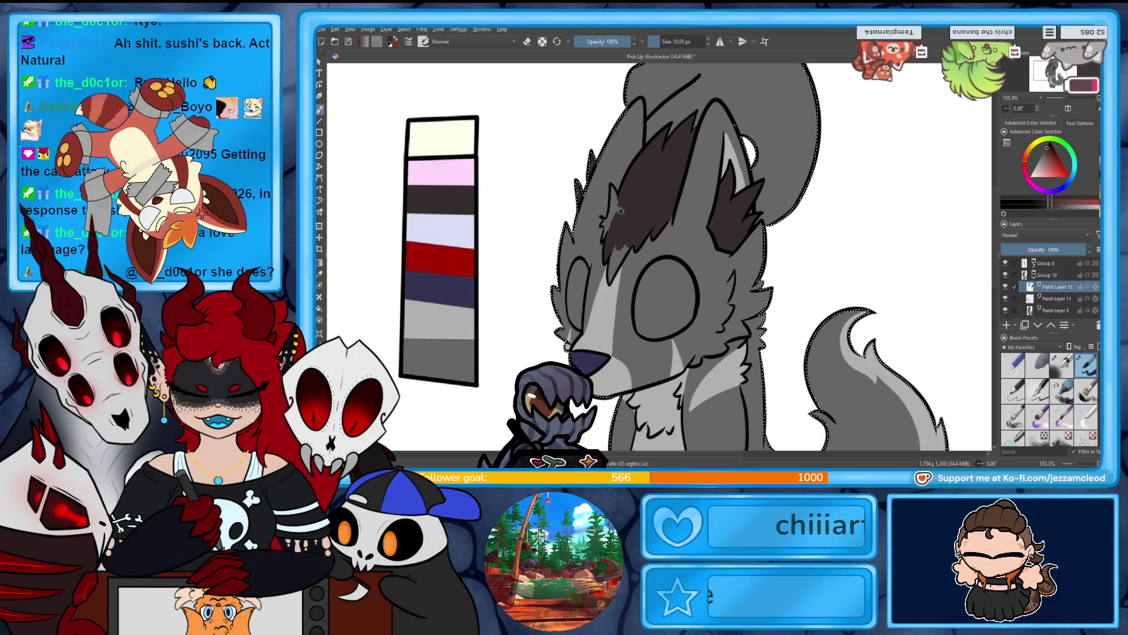
pyautogui.moveTo(613, 256); pyautogui.dragTo(609, 278)
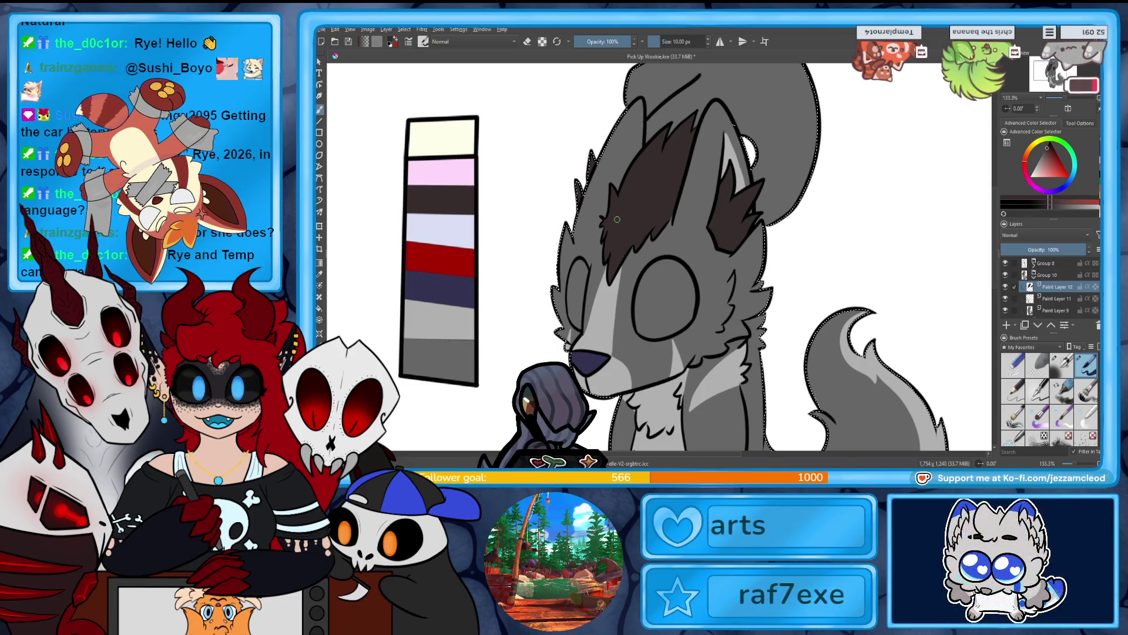
pyautogui.scroll(-3, 617, 219)
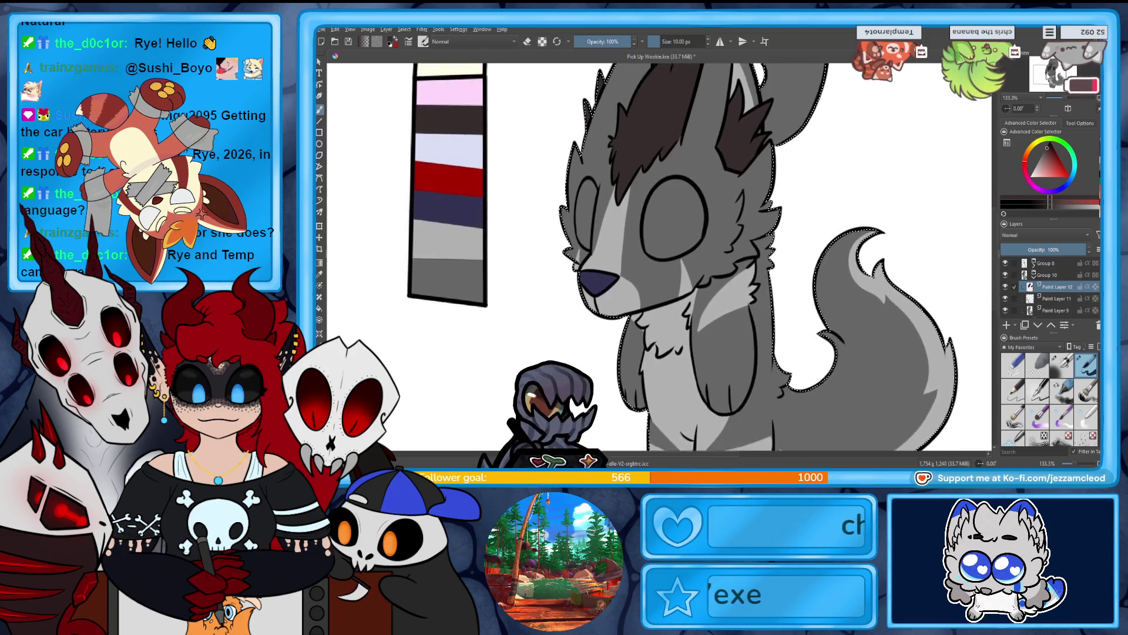
pyautogui.press('x')
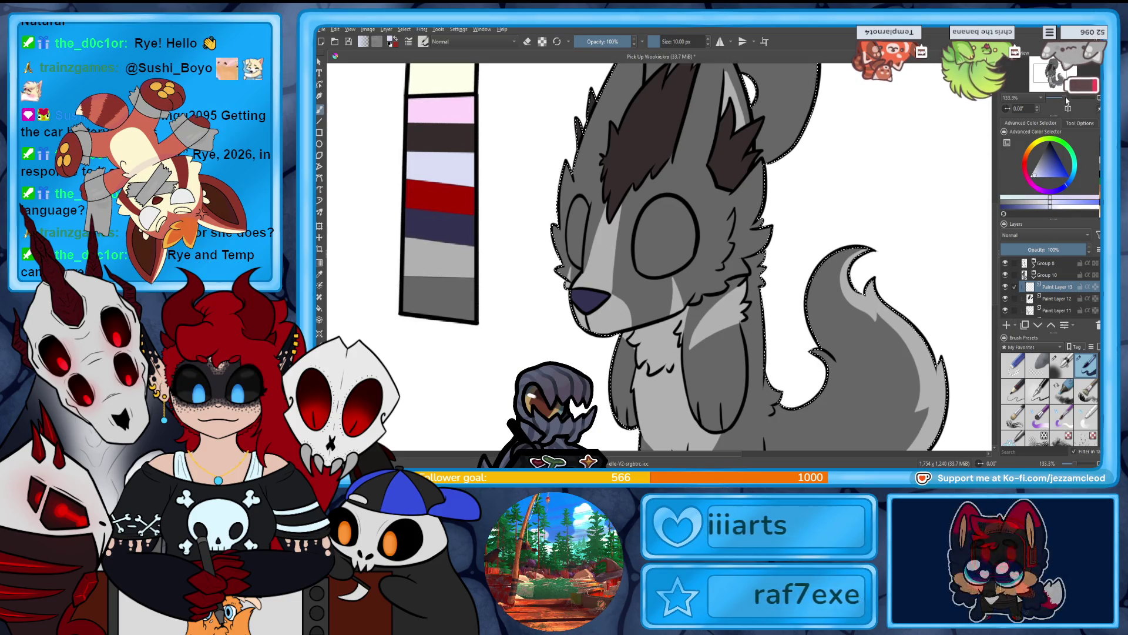
# Zoom in and brush lavender over the dark pupils of both eyes.
pyautogui.scroll(2, 559, 235)
pyautogui.moveTo(729, 196)
pyautogui.mouseDown()
pyautogui.moveTo(721, 299)
pyautogui.moveTo(774, 306)
pyautogui.mouseUp()
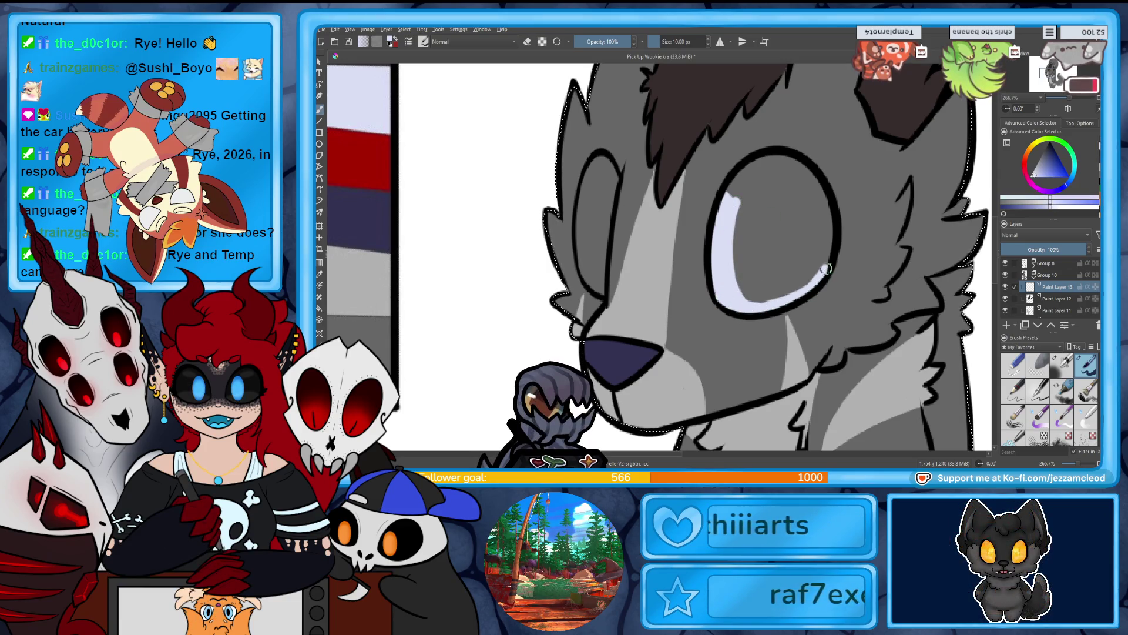
pyautogui.moveTo(826, 269); pyautogui.dragTo(791, 293)
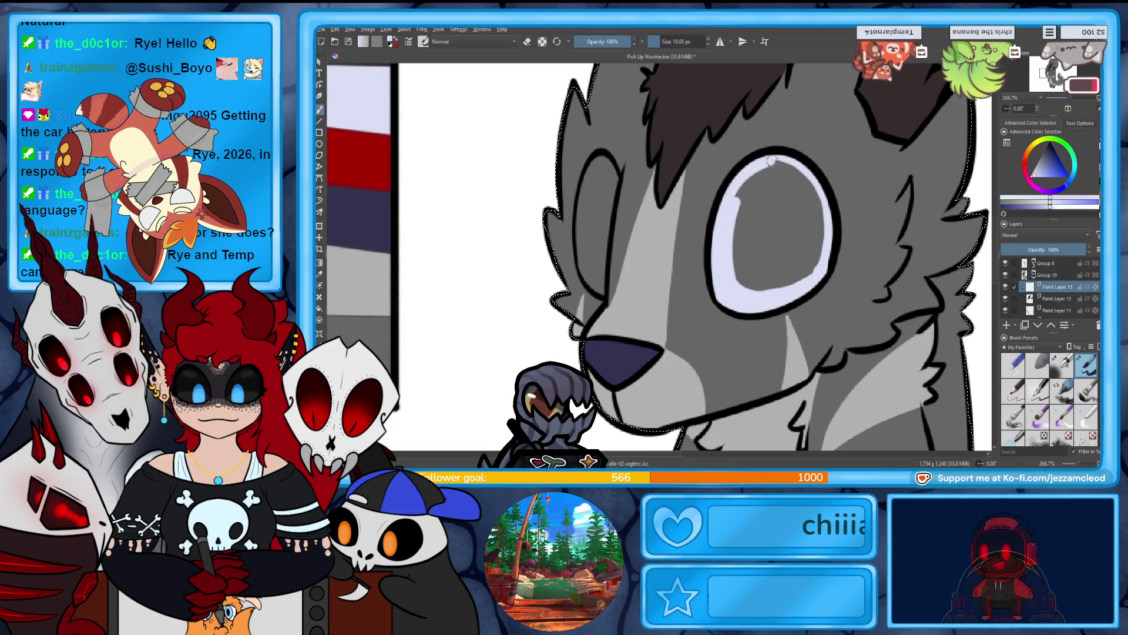
pyautogui.moveTo(788, 166); pyautogui.dragTo(742, 193)
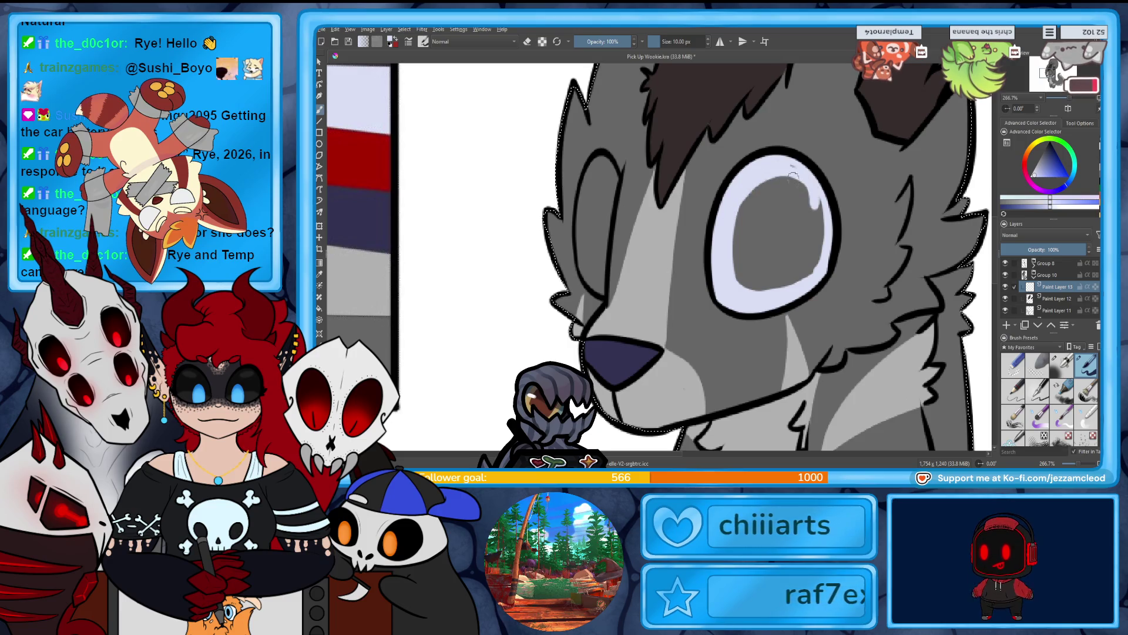
pyautogui.moveTo(817, 205)
pyautogui.mouseDown()
pyautogui.moveTo(813, 268)
pyautogui.moveTo(757, 290)
pyautogui.mouseUp()
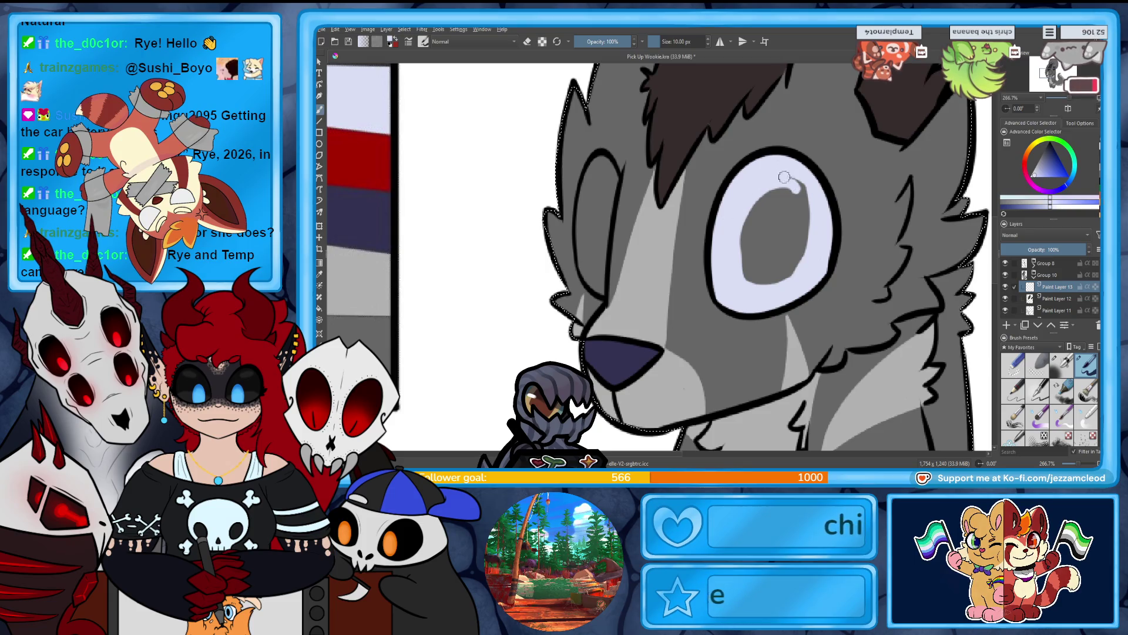
pyautogui.moveTo(777, 200); pyautogui.dragTo(811, 209)
pyautogui.moveTo(789, 246)
pyautogui.mouseDown()
pyautogui.moveTo(768, 285)
pyautogui.moveTo(758, 259)
pyautogui.moveTo(768, 188)
pyautogui.mouseUp()
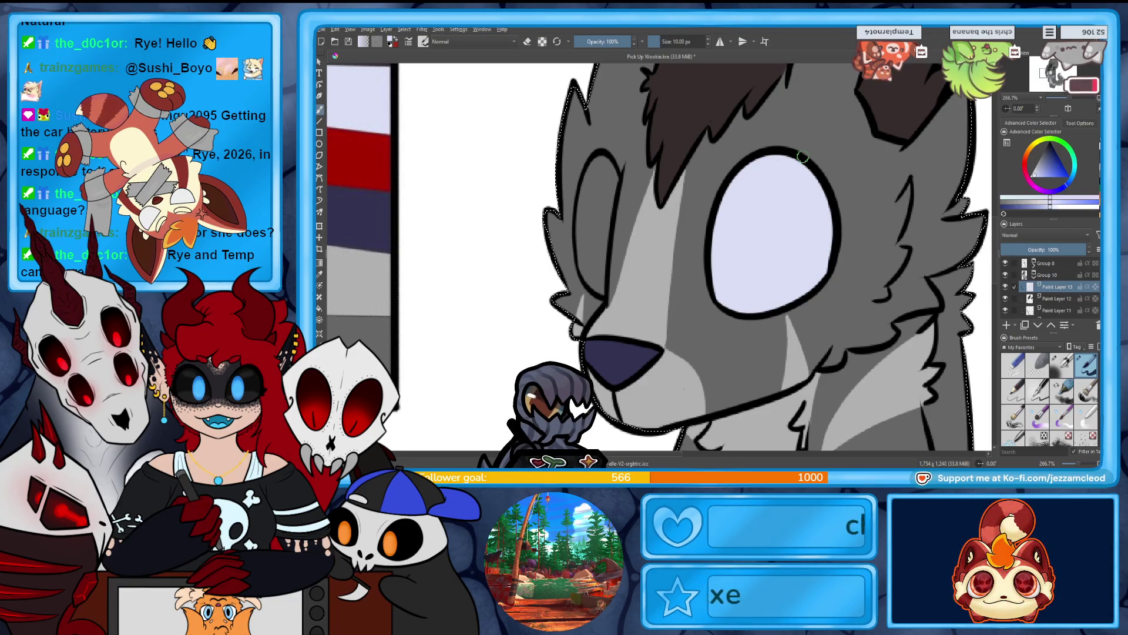
pyautogui.moveTo(588, 194); pyautogui.dragTo(587, 284)
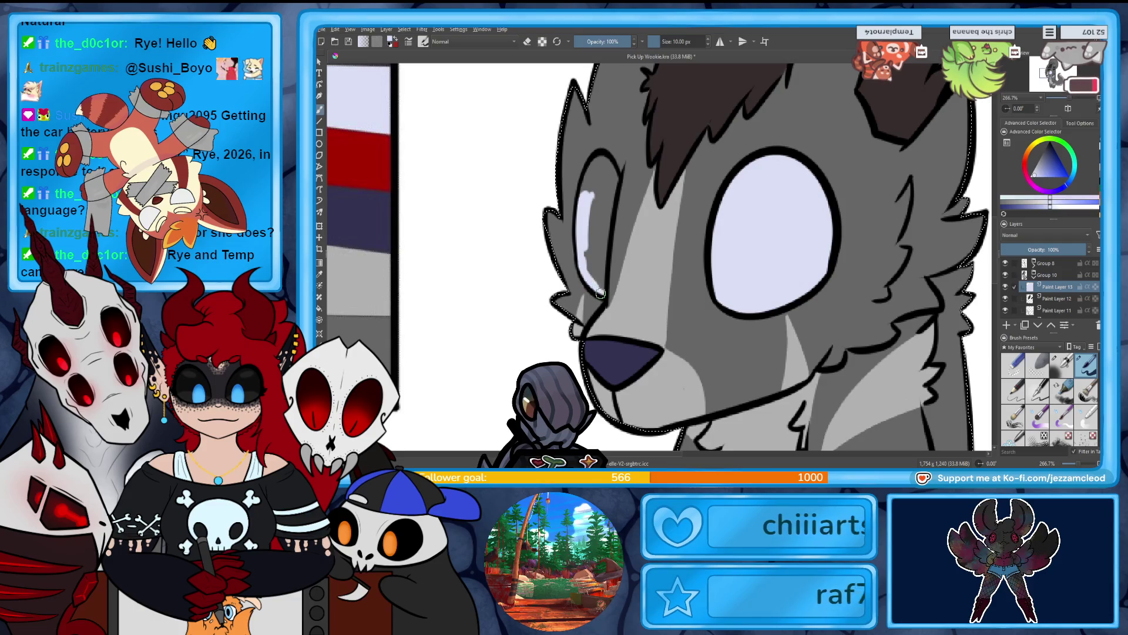
pyautogui.moveTo(593, 284)
pyautogui.mouseDown()
pyautogui.moveTo(602, 235)
pyautogui.moveTo(586, 196)
pyautogui.moveTo(592, 171)
pyautogui.moveTo(596, 214)
pyautogui.mouseUp()
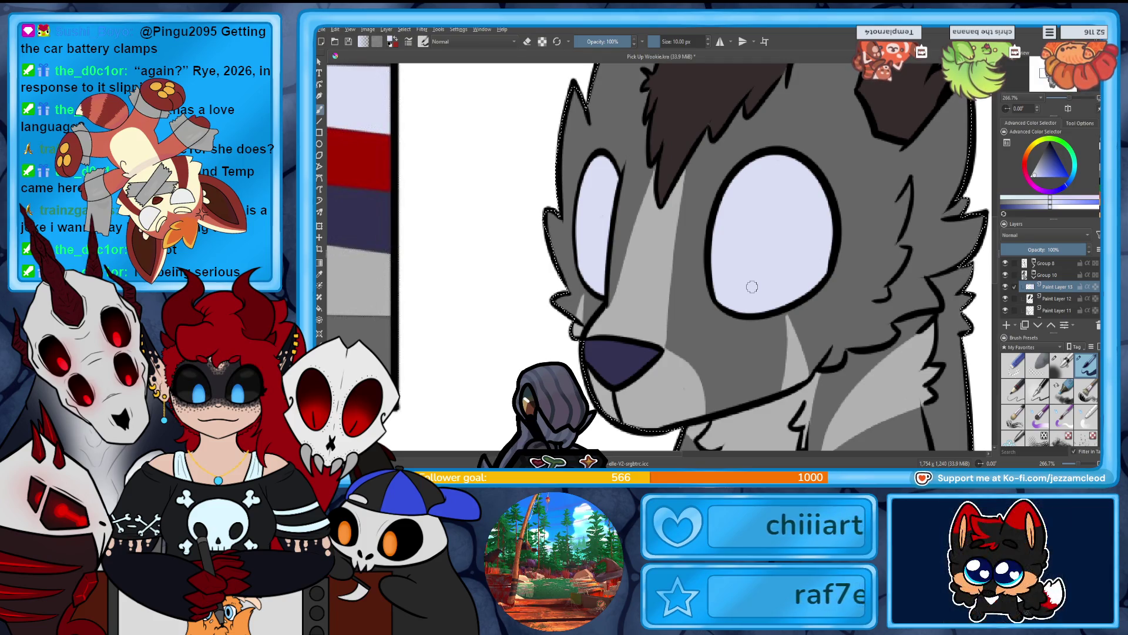
# Zoom out to check the whole drawing, then zoom back in and pick the freehand brush.
pyautogui.press('-')
pyautogui.press('-')
pyautogui.press('-')
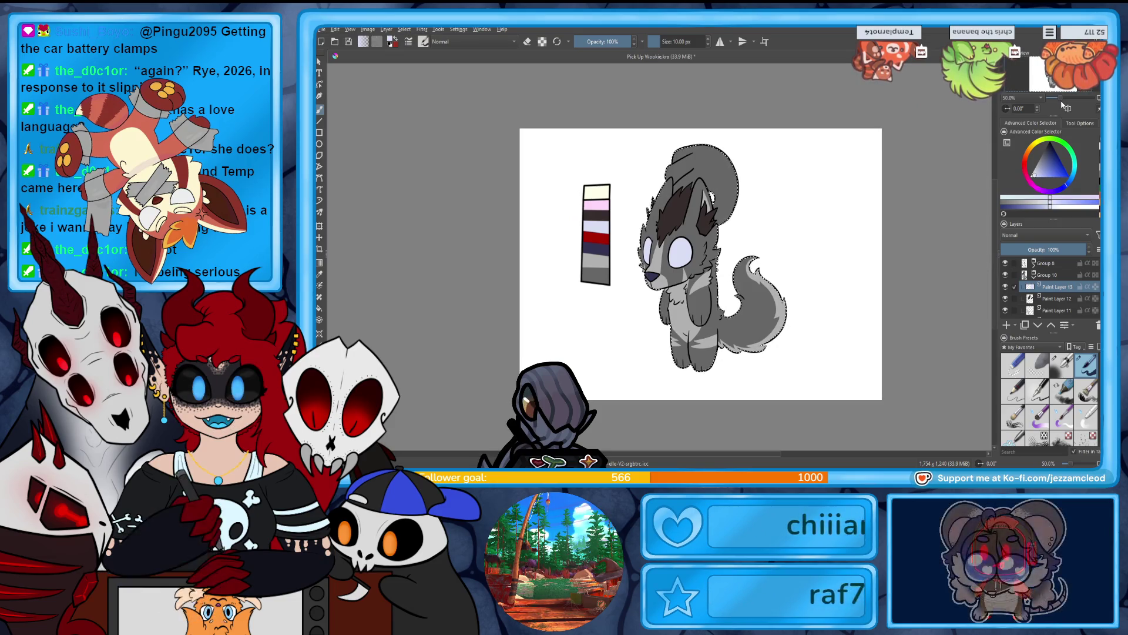
pyautogui.press('+')
pyautogui.press('+')
pyautogui.press('+')
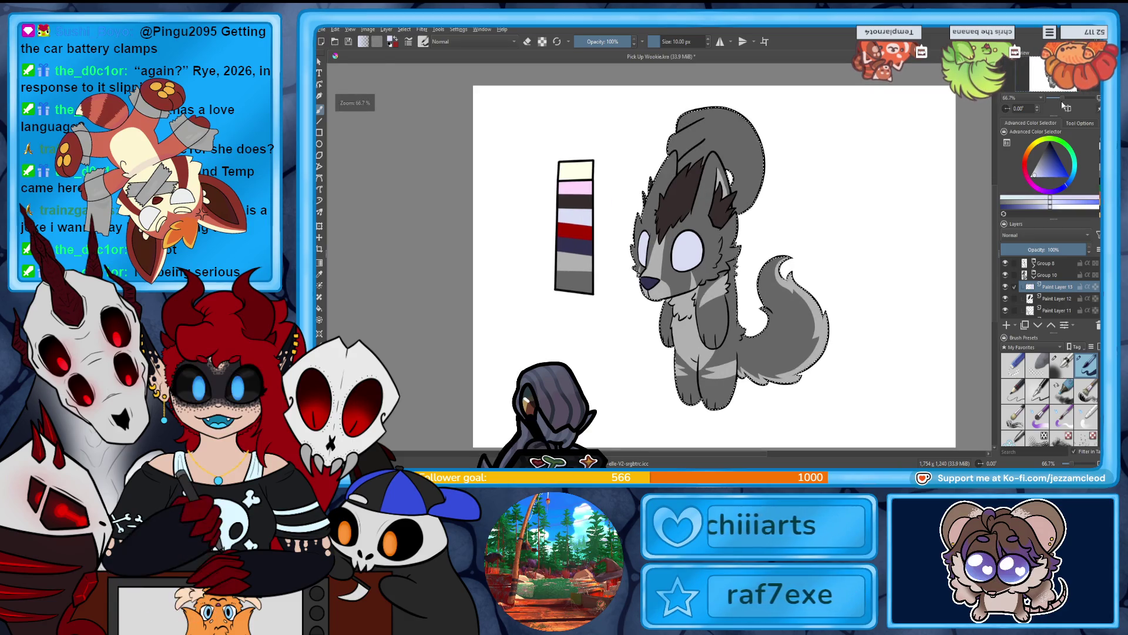
pyautogui.press('+')
pyautogui.press('+')
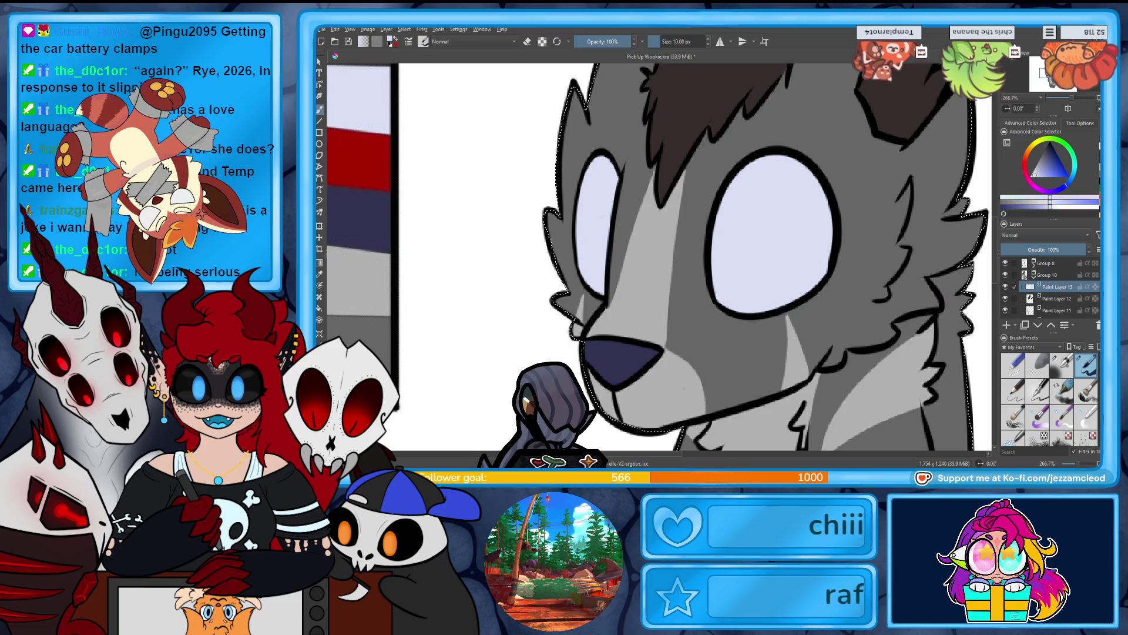
pyautogui.press('b')
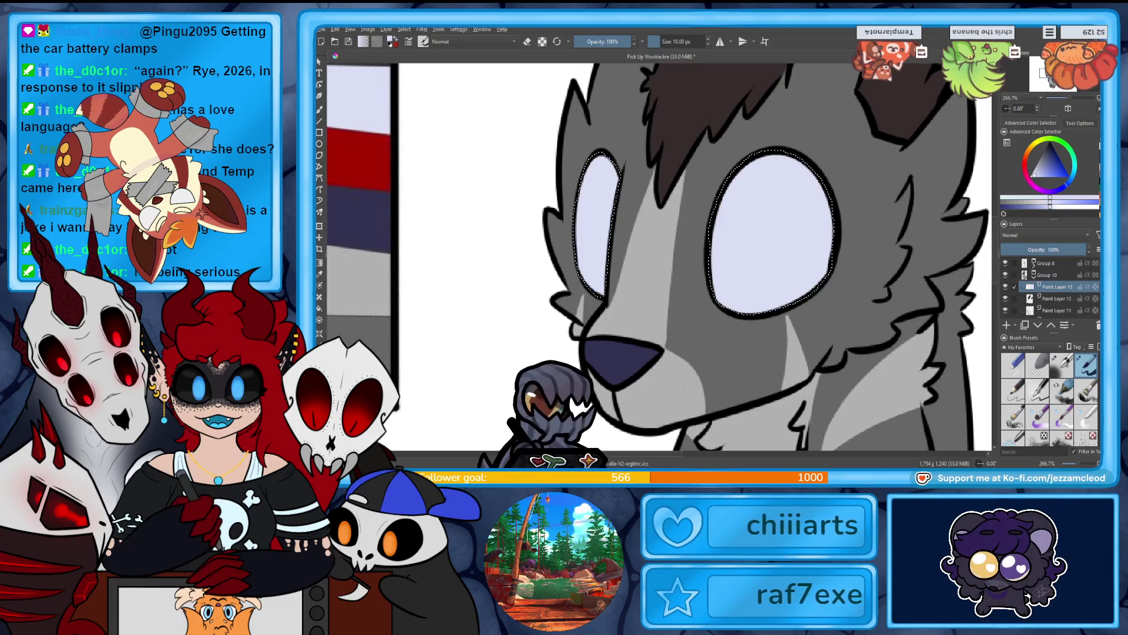
# Add a new paint layer and fill the left eye with red.
pyautogui.moveTo(863, 367); pyautogui.dragTo(931, 367)
pyautogui.moveTo(852, 257); pyautogui.dragTo(868, 256)
pyautogui.press('Insert')
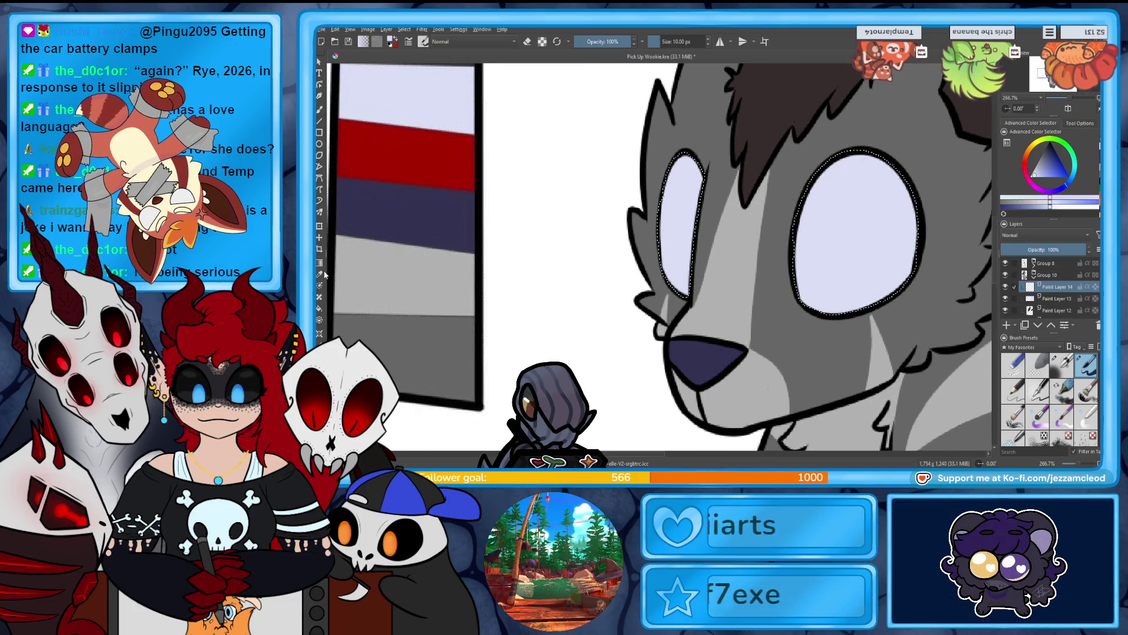
pyautogui.keyDown('ctrl'); pyautogui.click(406, 154); pyautogui.keyUp('ctrl')
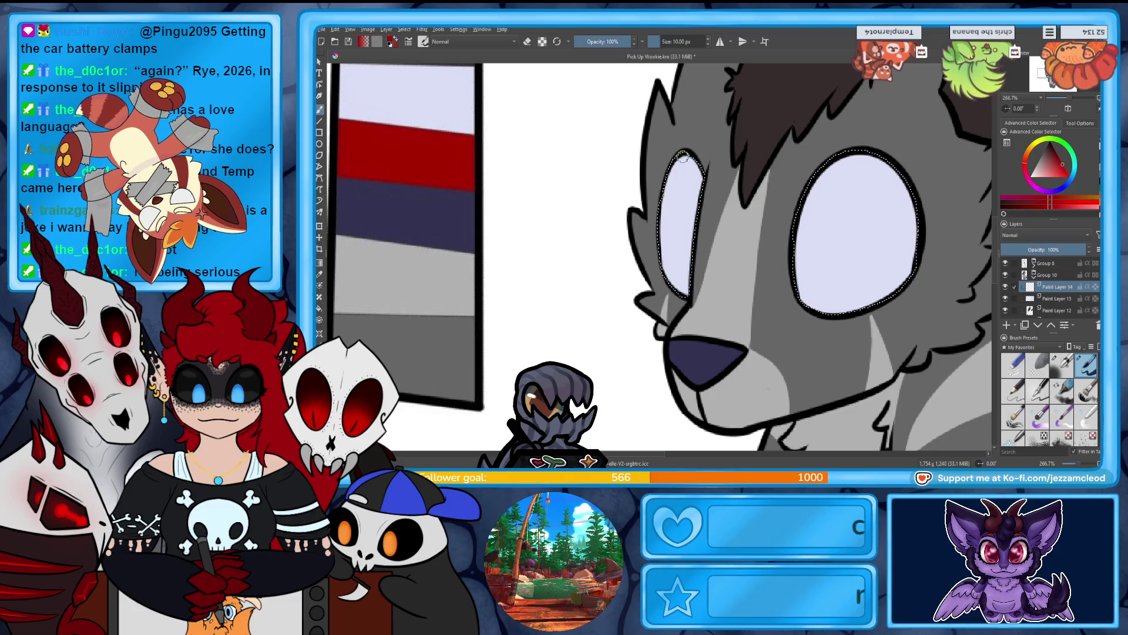
pyautogui.moveTo(685, 166); pyautogui.dragTo(669, 277)
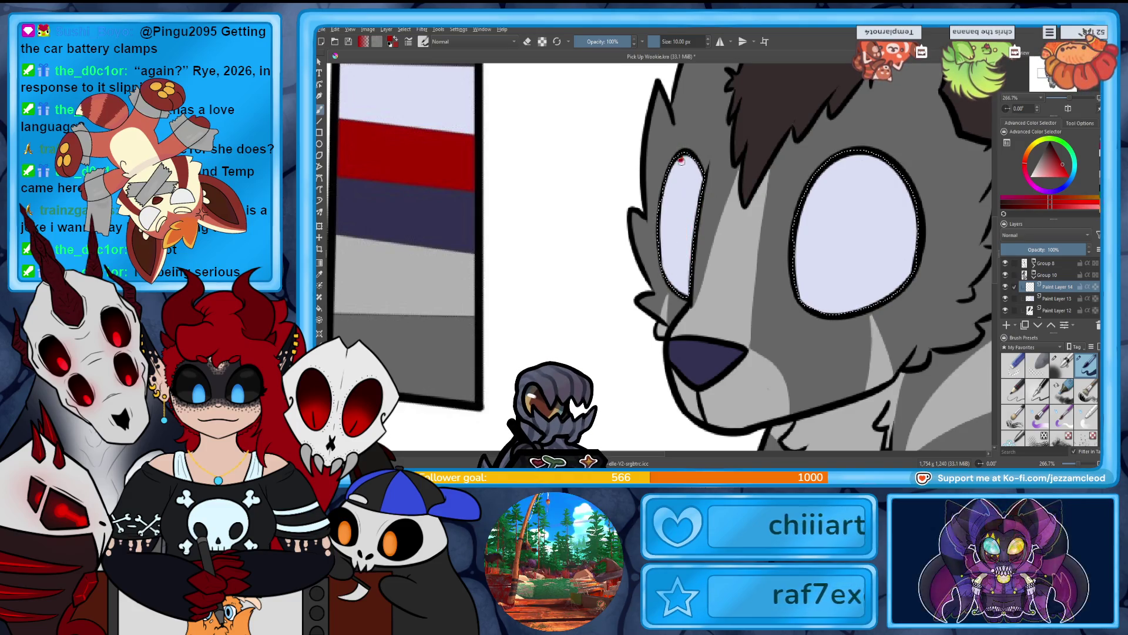
pyautogui.moveTo(673, 205); pyautogui.dragTo(667, 276)
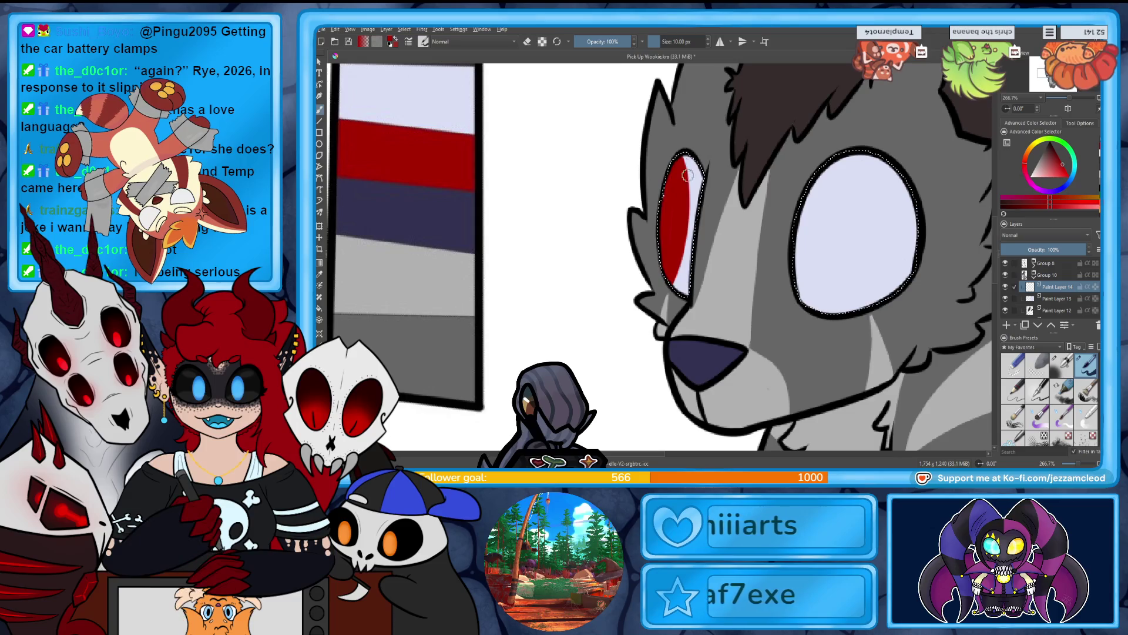
pyautogui.moveTo(696, 165); pyautogui.dragTo(692, 282)
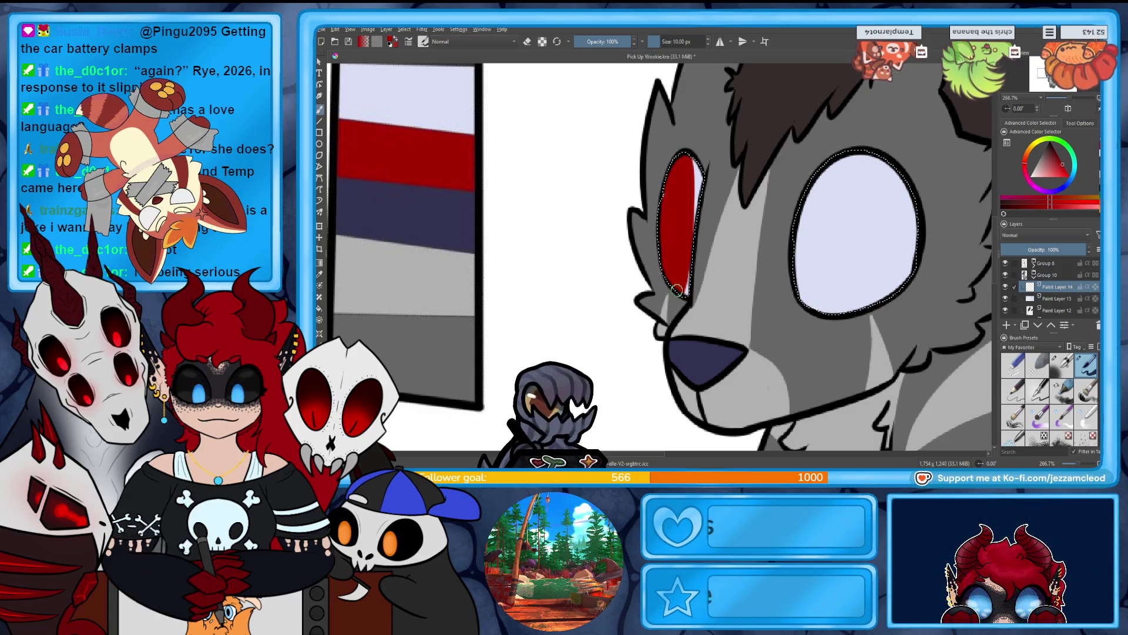
# Fill the right eye with red, undoing a stray ring stroke.
pyautogui.moveTo(837, 157)
pyautogui.mouseDown()
pyautogui.moveTo(796, 247)
pyautogui.moveTo(838, 158)
pyautogui.moveTo(837, 305)
pyautogui.mouseUp()
pyautogui.hotkey('ctrl', 'z')
pyautogui.moveTo(890, 164); pyautogui.dragTo(858, 286)
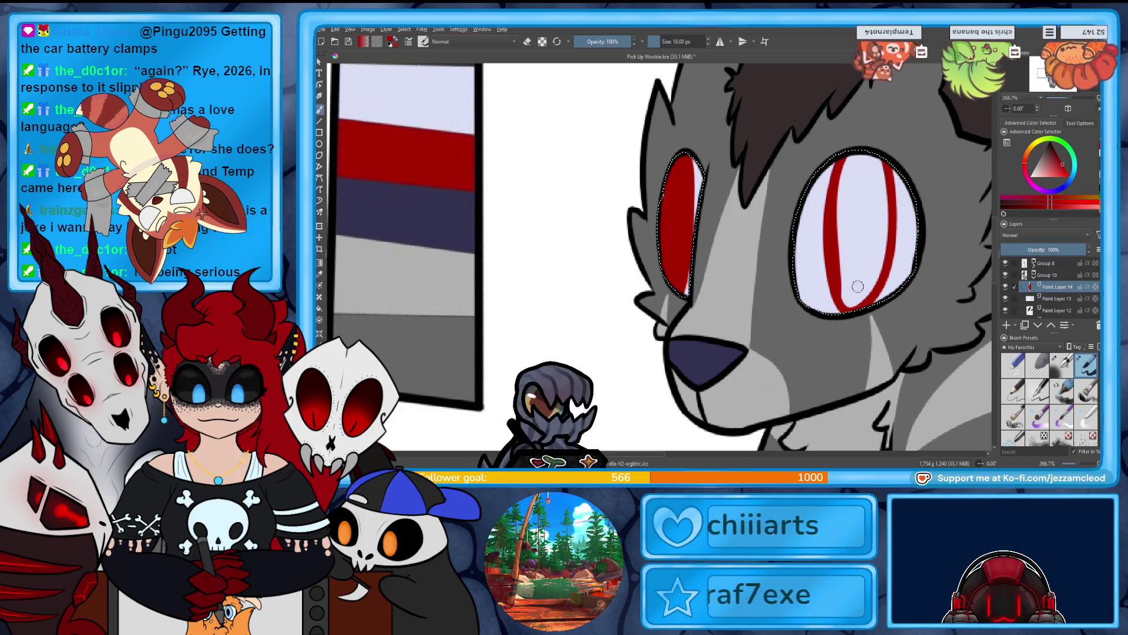
pyautogui.moveTo(840, 171); pyautogui.dragTo(843, 203)
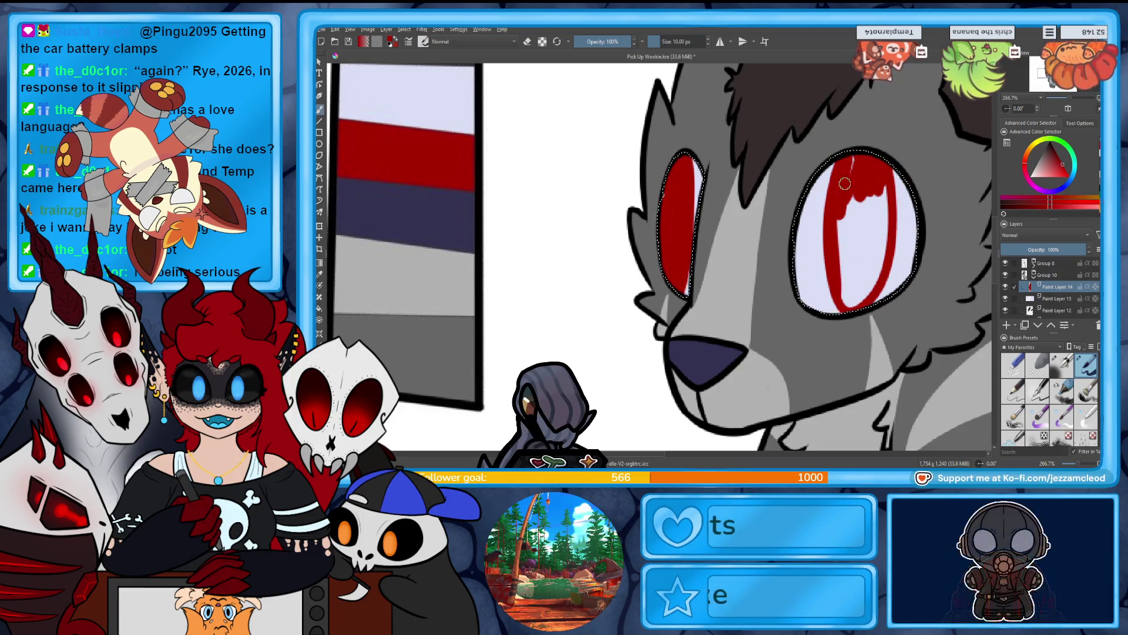
pyautogui.moveTo(863, 247); pyautogui.dragTo(843, 292)
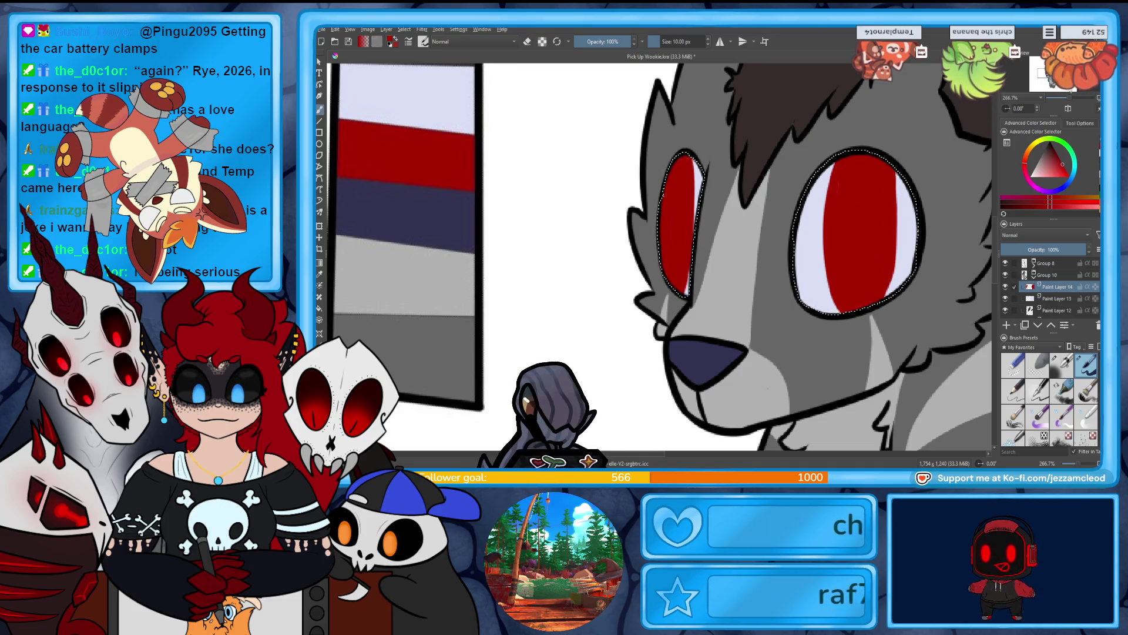
pyautogui.press('-')
pyautogui.press('-')
pyautogui.press('+')
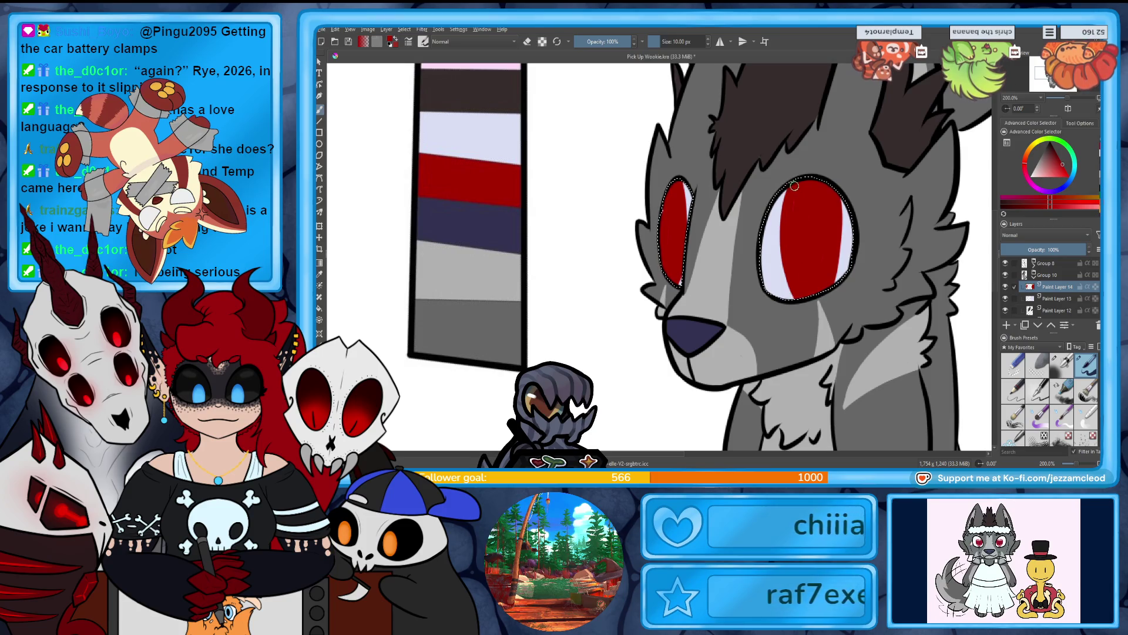
pyautogui.moveTo(782, 194); pyautogui.dragTo(833, 206)
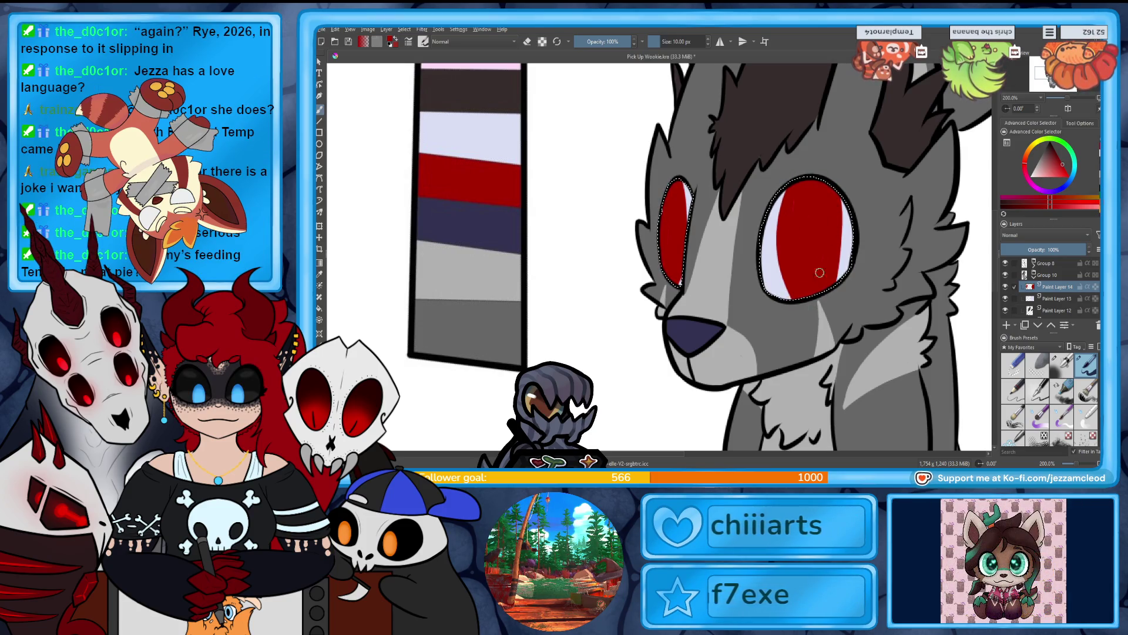
# Dab extra red into the eye to cover the remaining gap.
pyautogui.click(799, 204)
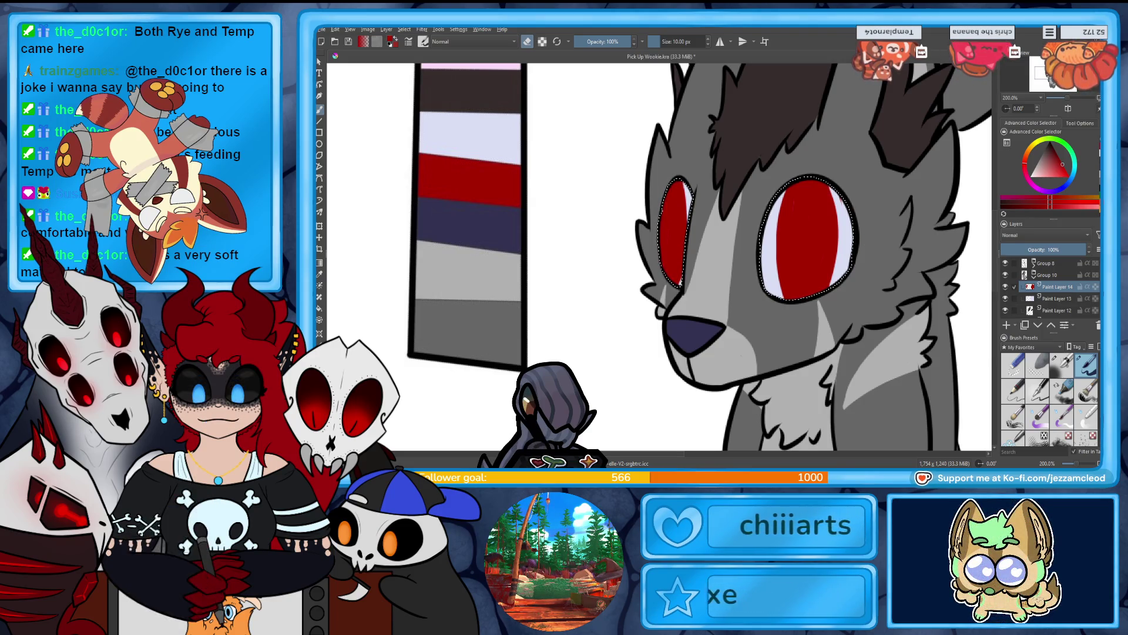
# Clear the eye selection, leave eraser mode, and select Paint Layer 7 with black as colour.
pyautogui.hotkey('ctrl', 'shift', 'a')
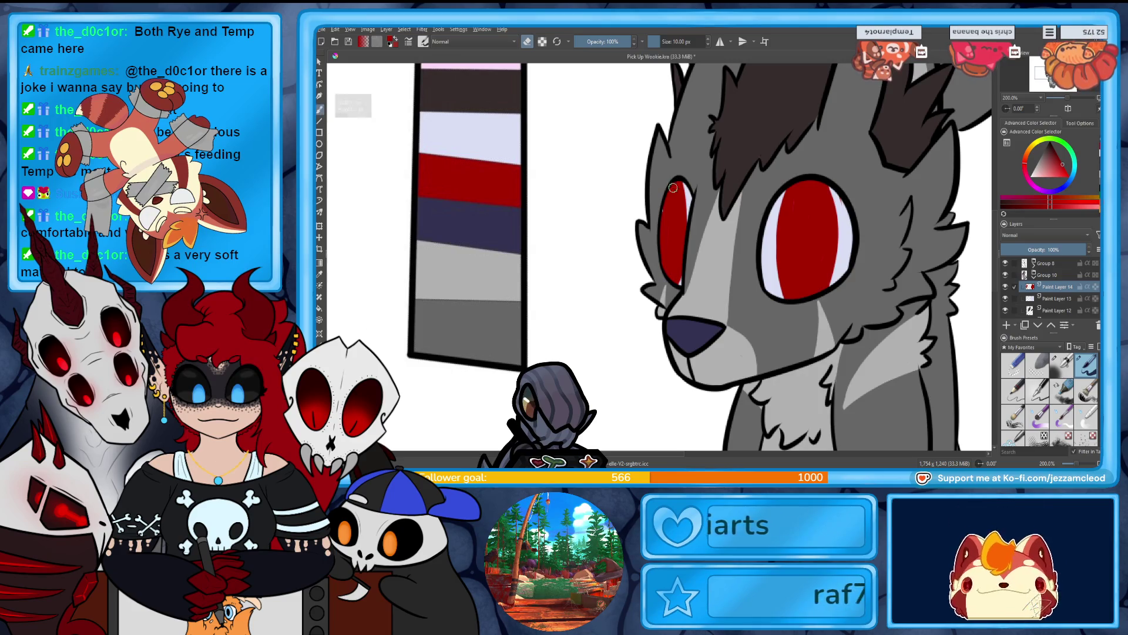
pyautogui.press('e')
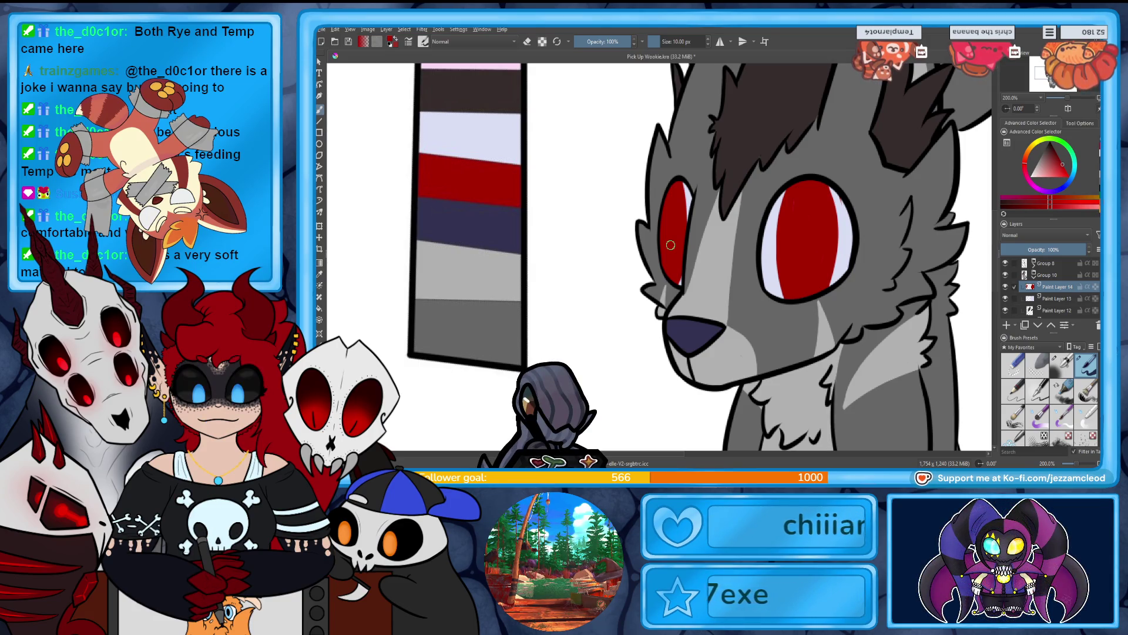
pyautogui.scroll(-5, 671, 245)
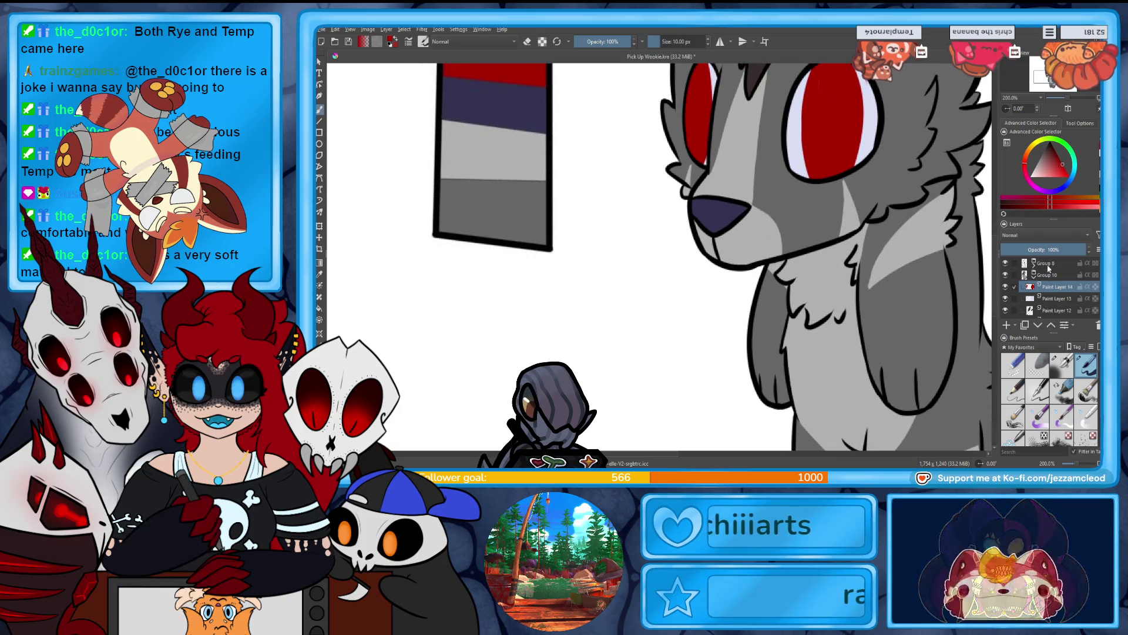
pyautogui.scroll(-2, 1053, 276)
pyautogui.click(1053, 276)
pyautogui.press('d')
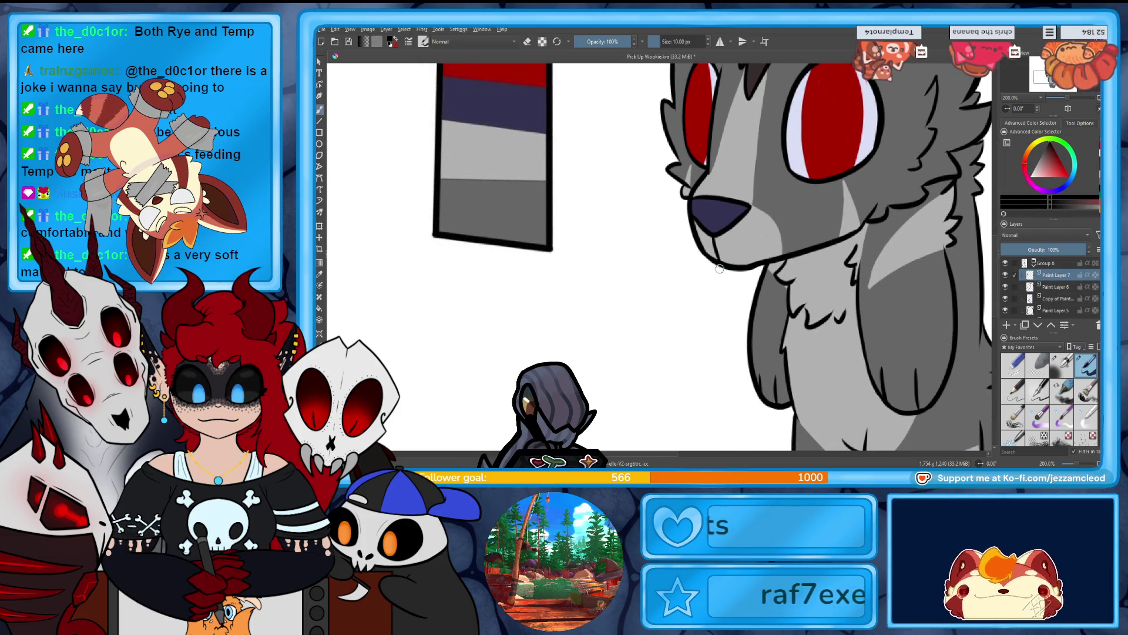
# Draw a small black tongue outline under the mouth, then select Paint Layer 12 and the Fill tool.
pyautogui.moveTo(715, 268); pyautogui.dragTo(731, 285)
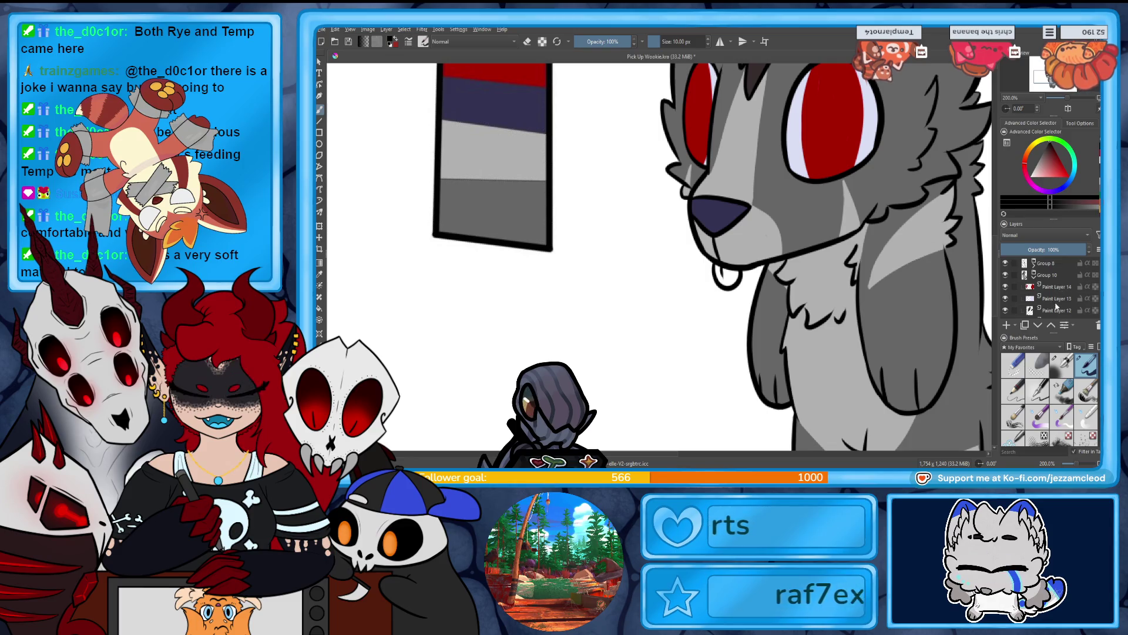
pyautogui.click(1055, 309)
pyautogui.click(319, 273)
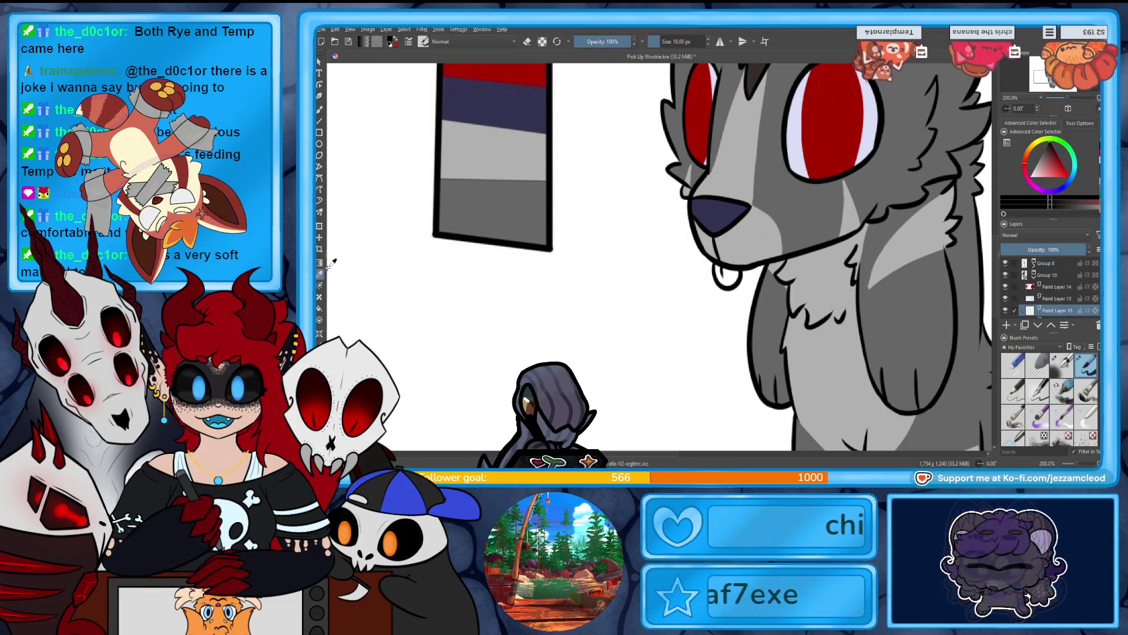
pyautogui.moveTo(1042, 81); pyautogui.dragTo(1047, 76)
pyautogui.scroll(-5, 516, 122)
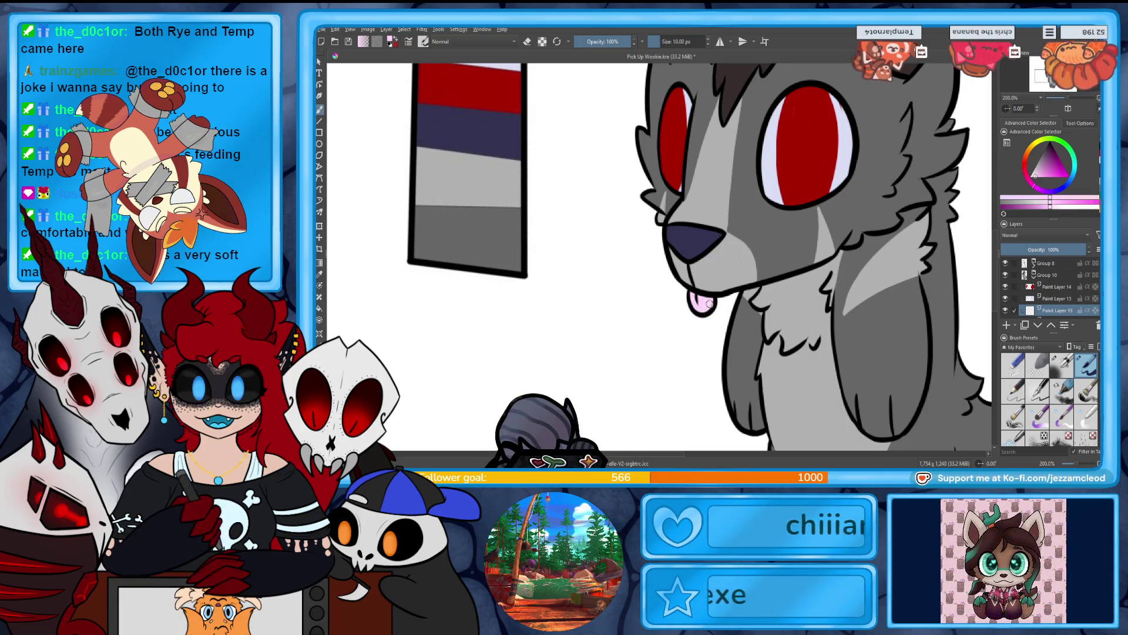
# Pan the view back to the wolf's head and zoom out to see more of the wolf.
pyautogui.moveTo(1045, 80); pyautogui.dragTo(1043, 78)
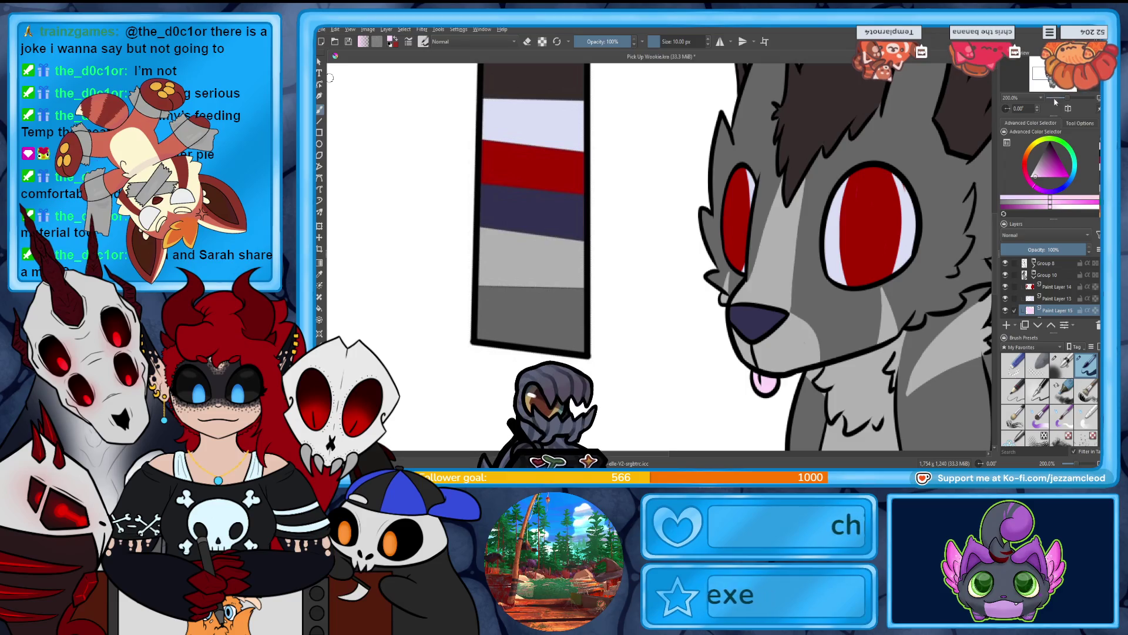
pyautogui.moveTo(1066, 102); pyautogui.dragTo(1062, 102)
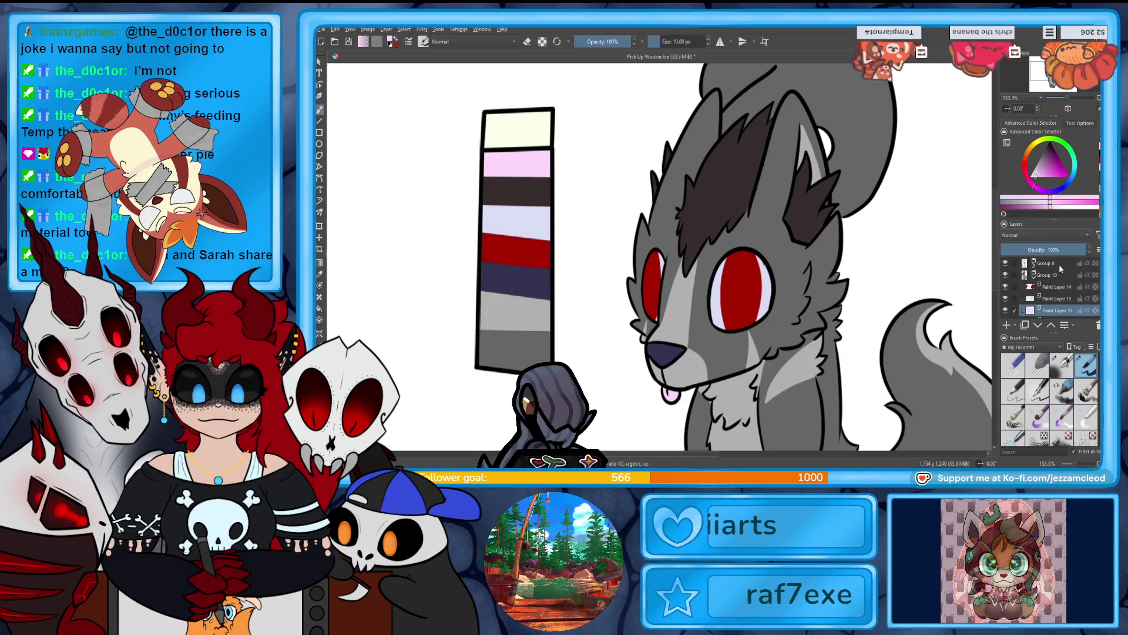
pyautogui.click(1055, 286)
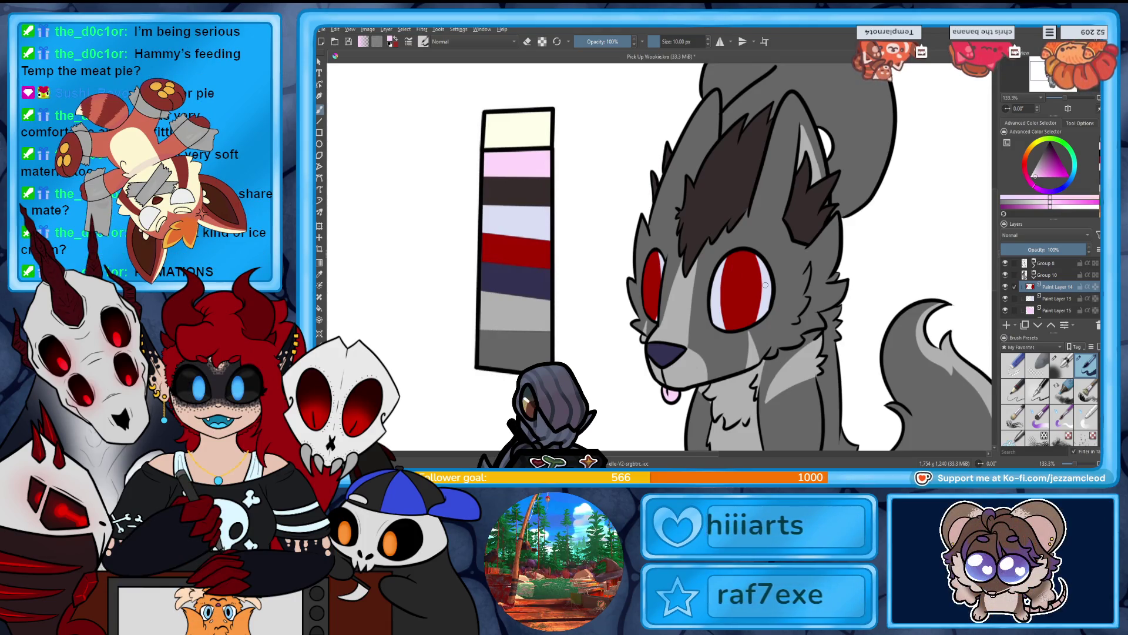
pyautogui.click(1058, 98)
# Zoom back in on the wolf using the Overview docker.
pyautogui.moveTo(1062, 100); pyautogui.dragTo(1069, 106)
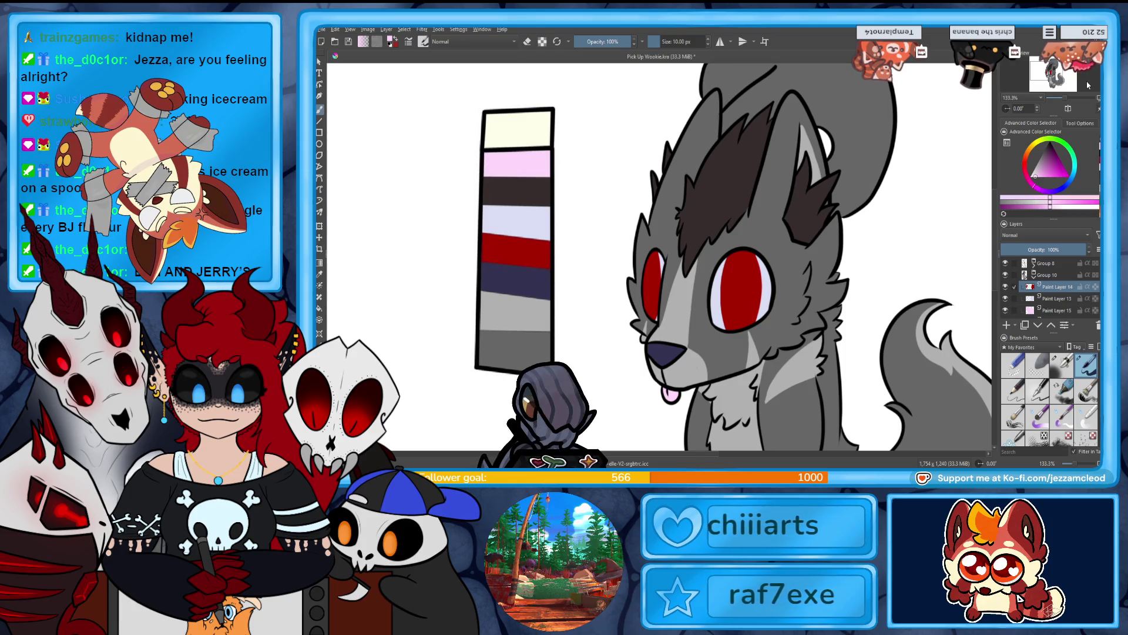
# On a new paint layer, paint a 20 px white eye highlight and set the layer's opacity to 35%.
pyautogui.click(1007, 324)
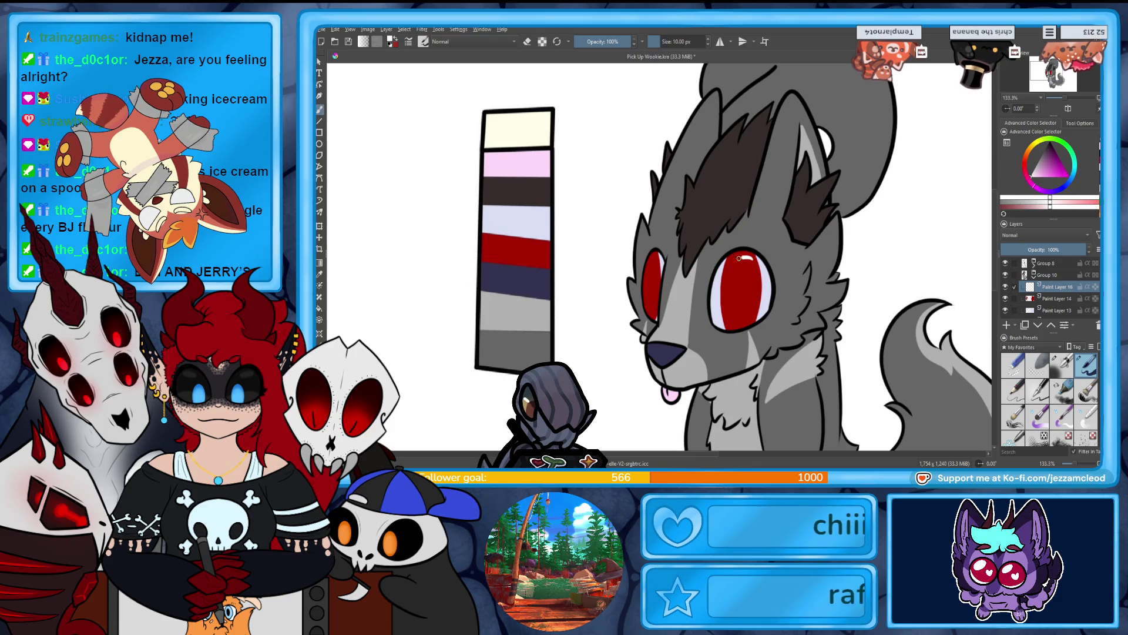
pyautogui.hotkey('ctrl', 'z')
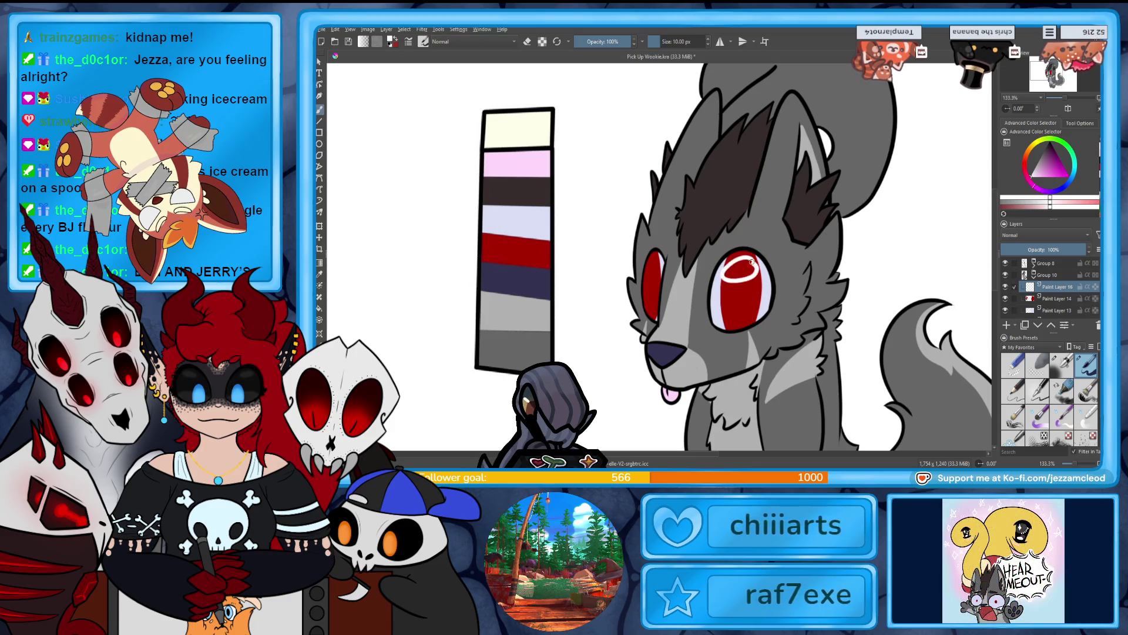
pyautogui.click(673, 43)
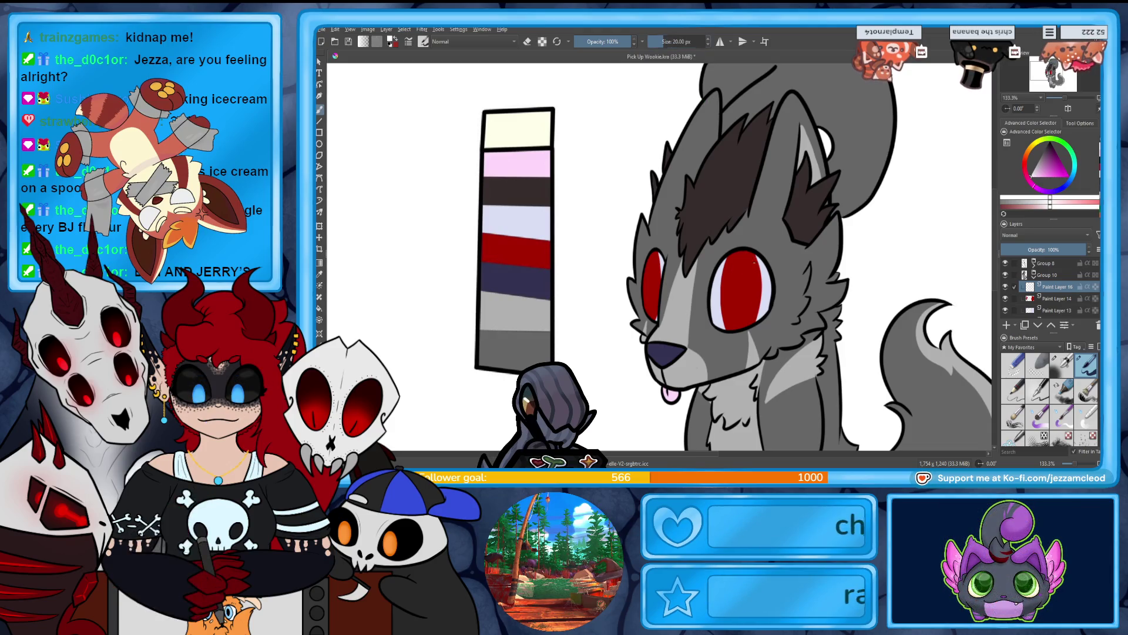
pyautogui.moveTo(729, 266); pyautogui.dragTo(742, 271)
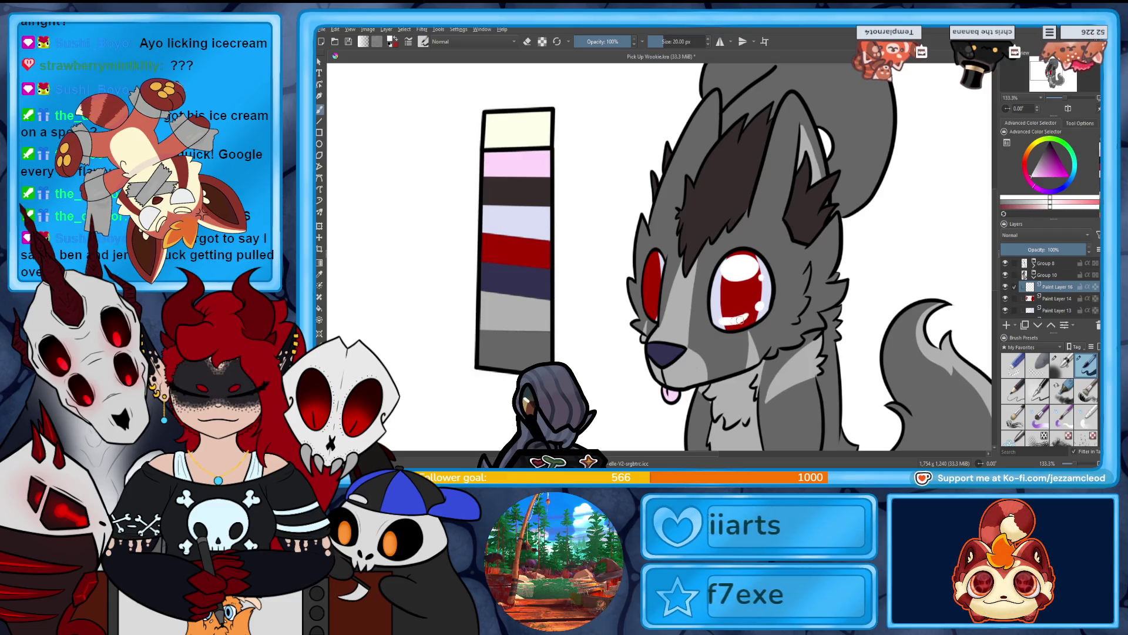
pyautogui.click(1021, 249)
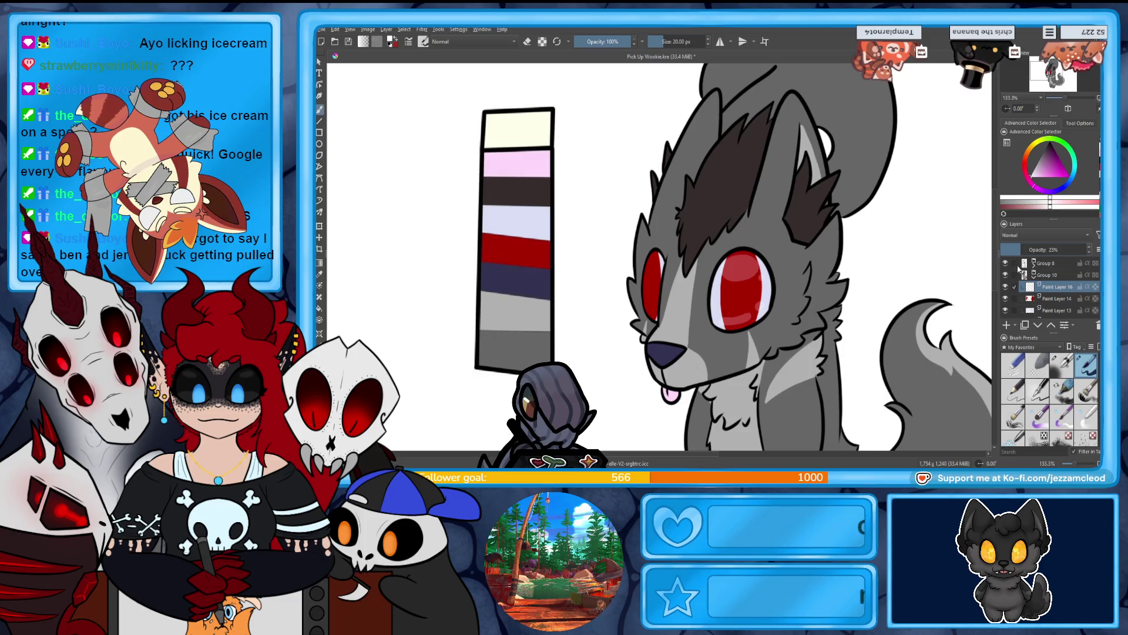
pyautogui.click(1030, 250)
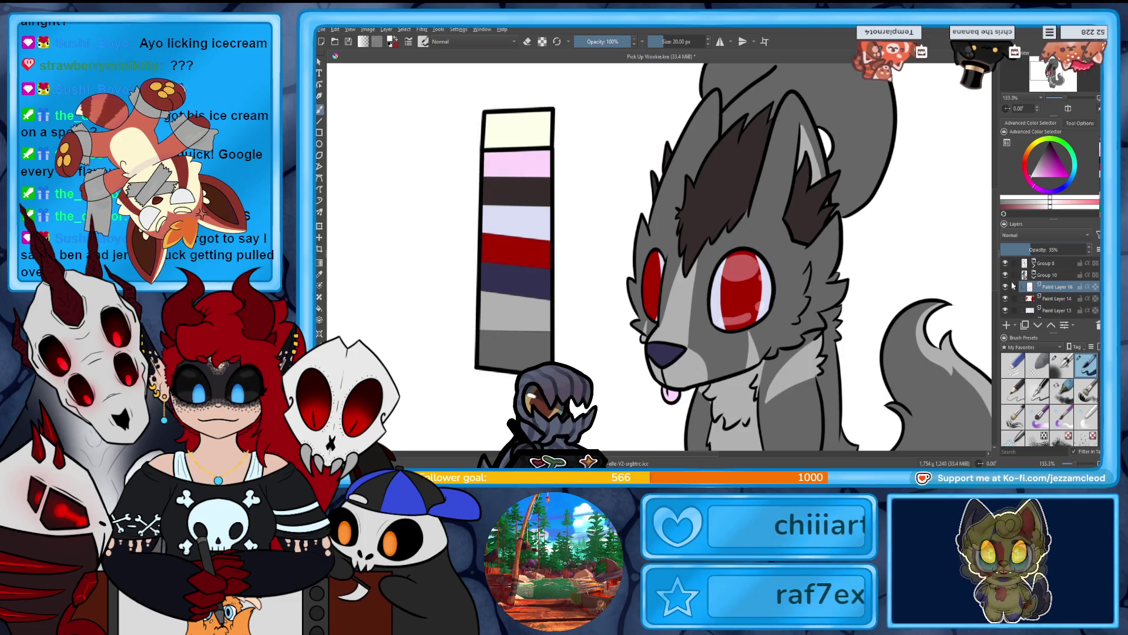
pyautogui.press('e')
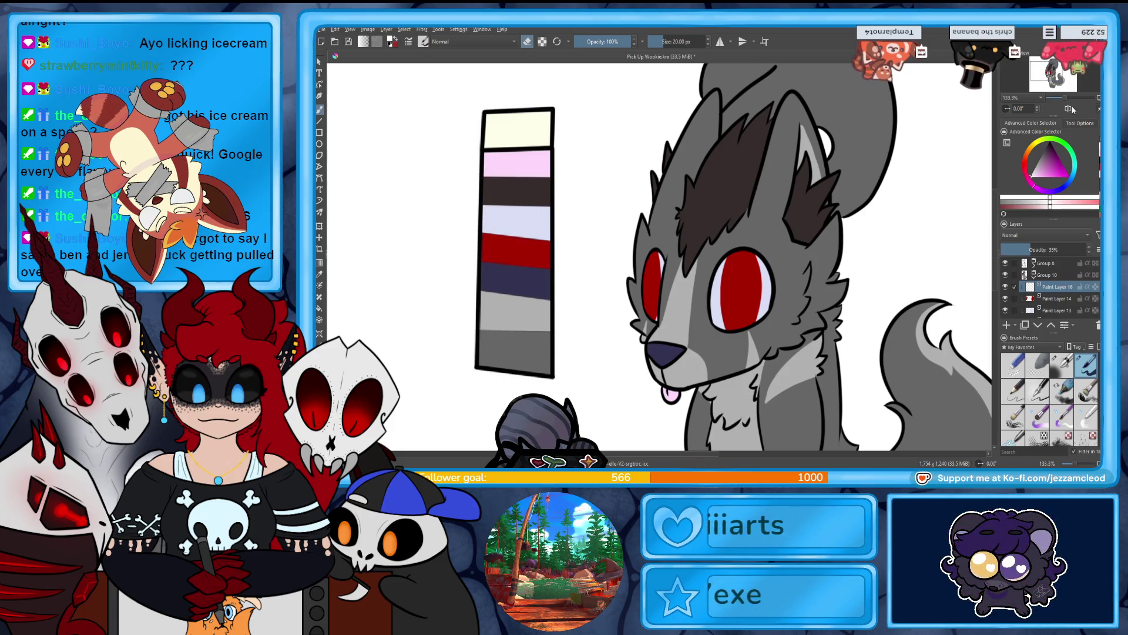
# Paint a translucent pink highlight on the right eye, review the whole wolf, then select Paint Layer 9.
pyautogui.hotkey('ctrl', '+')
pyautogui.moveTo(788, 269); pyautogui.dragTo(753, 286)
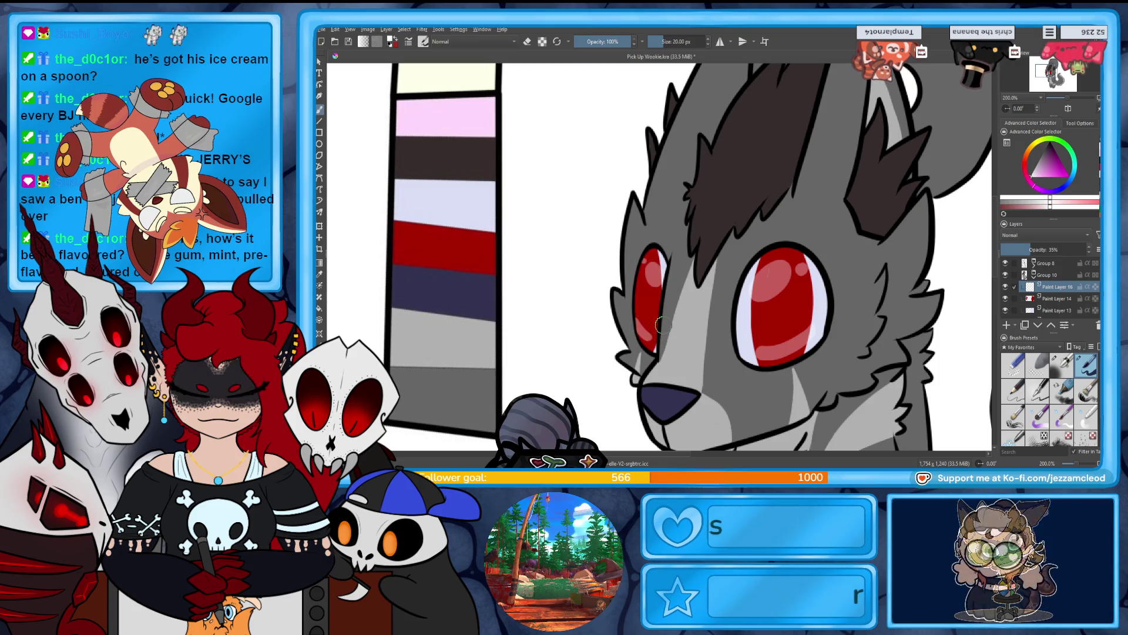
pyautogui.scroll(-5, 1068, 100)
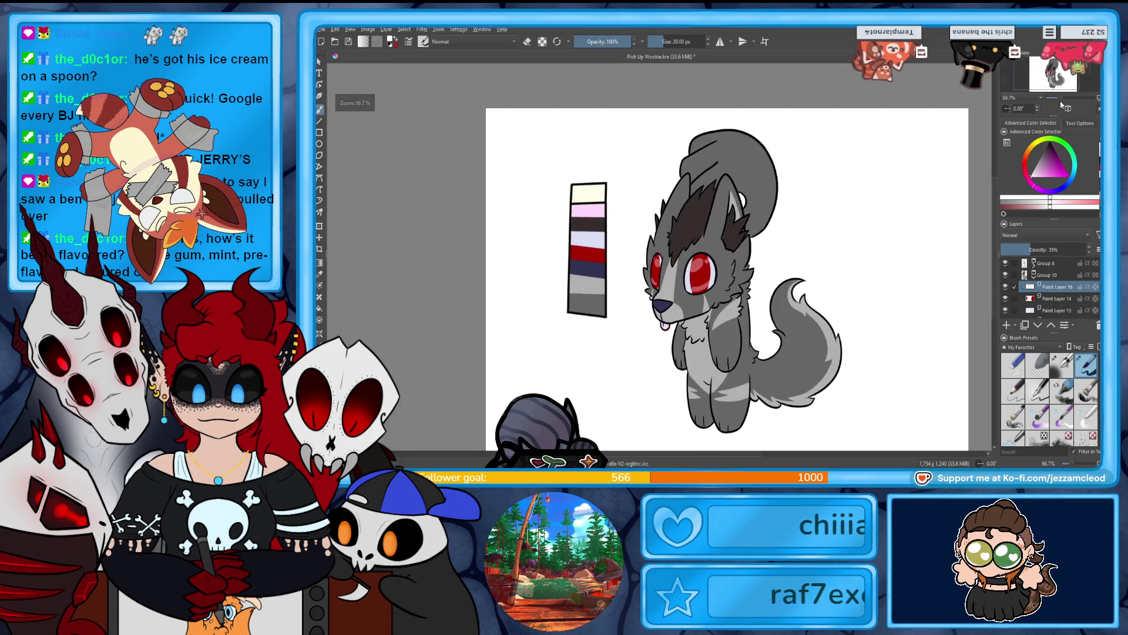
pyautogui.scroll(3, 1067, 100)
pyautogui.moveTo(1061, 87); pyautogui.dragTo(1059, 85)
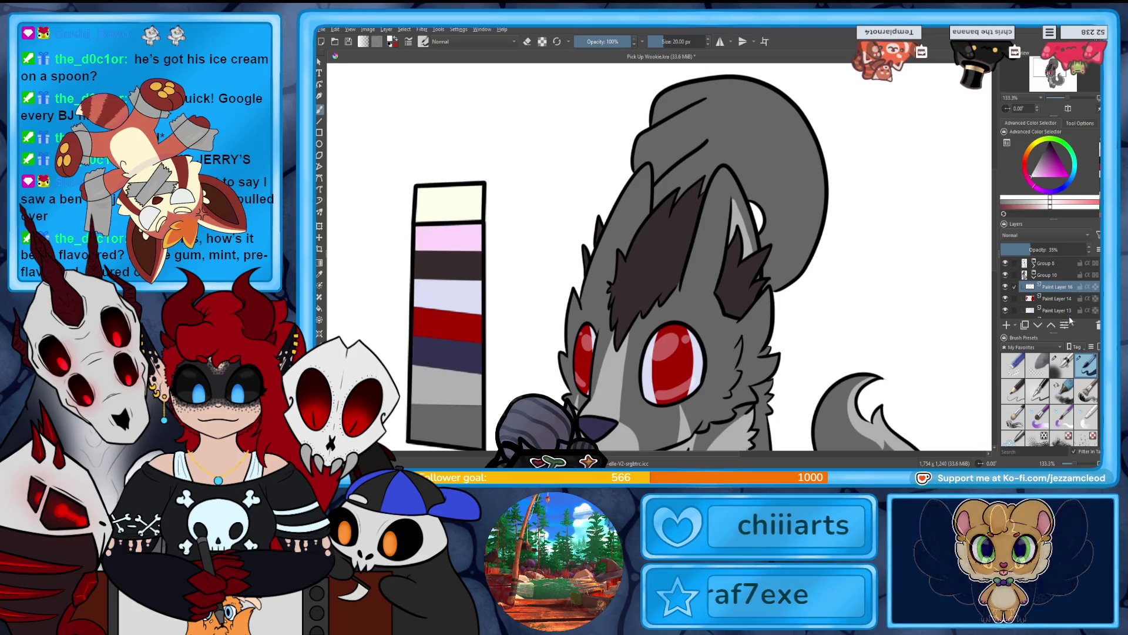
pyautogui.scroll(-5, 1058, 290)
pyautogui.click(1063, 300)
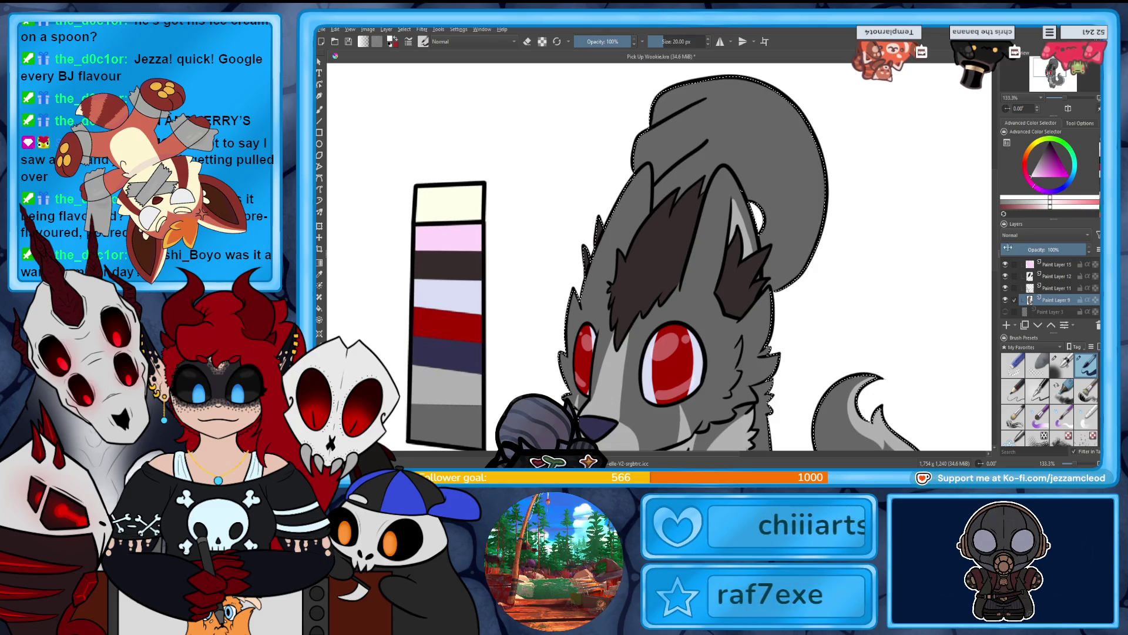
# Pick a light cyan colour with the brush and undo the stray stroke beside the ear.
pyautogui.click(1040, 186)
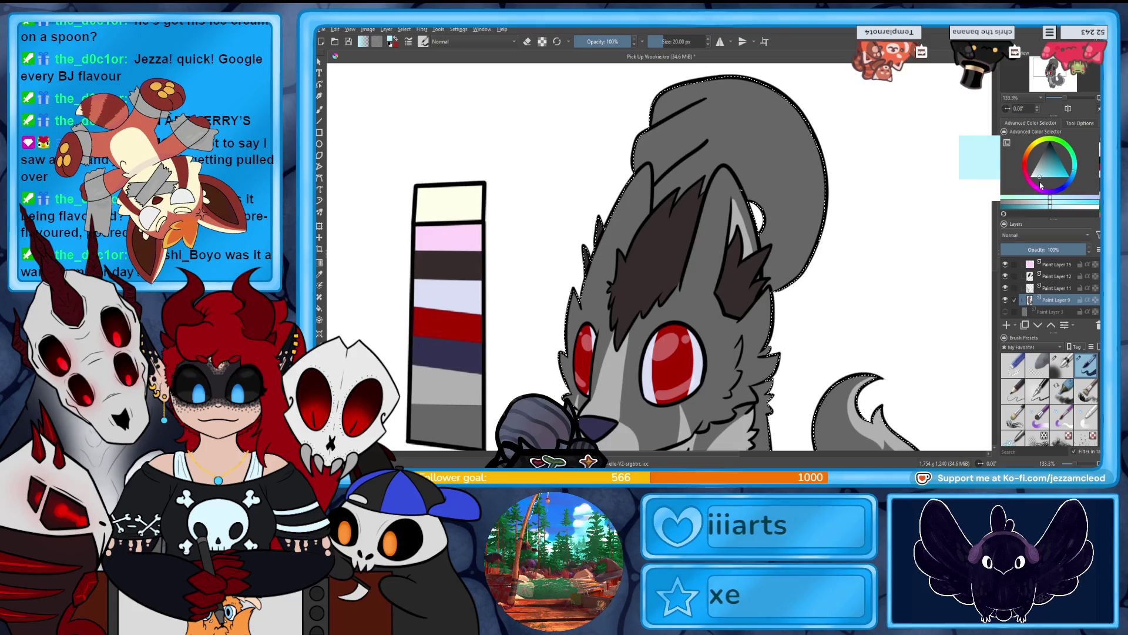
pyautogui.press('b')
pyautogui.moveTo(789, 241); pyautogui.dragTo(776, 286)
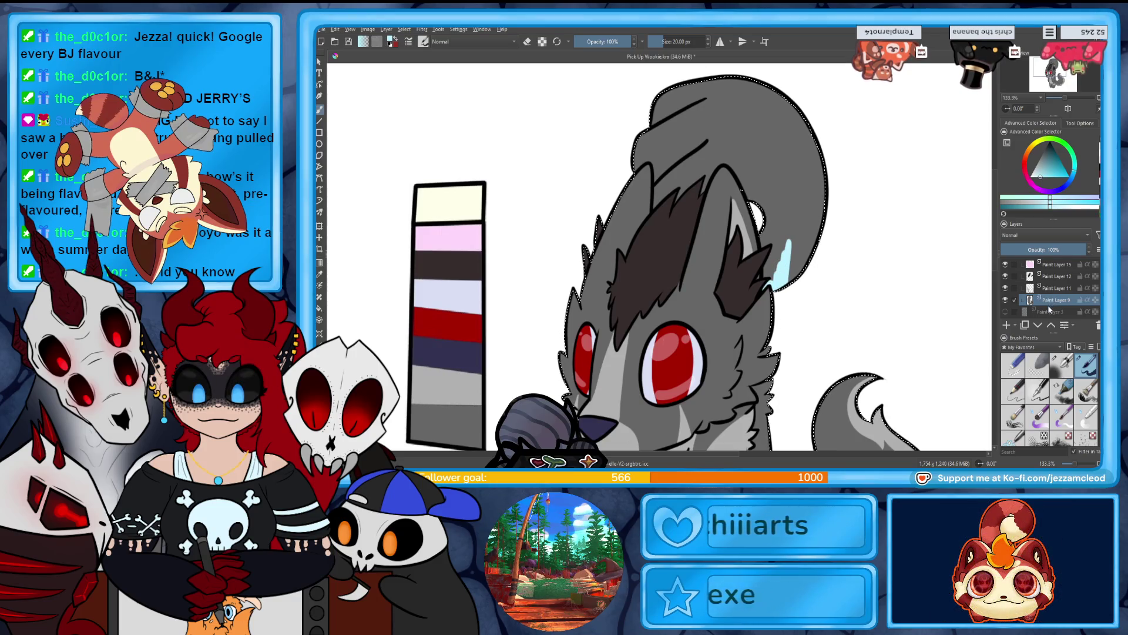
pyautogui.hotkey('ctrl', 'z')
pyautogui.hotkey('ctrl', 'z')
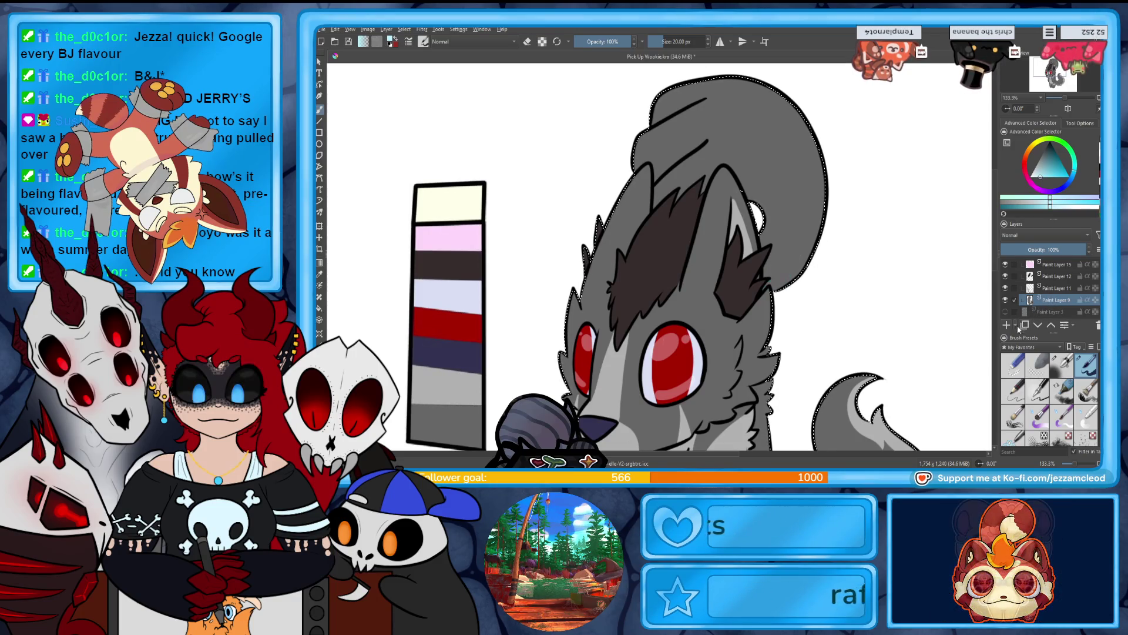
# On a new paint layer, brush light cyan over the rounded shape behind the wolf's head.
pyautogui.press('Insert')
pyautogui.moveTo(767, 249)
pyautogui.mouseDown()
pyautogui.moveTo(768, 275)
pyautogui.moveTo(787, 282)
pyautogui.mouseUp()
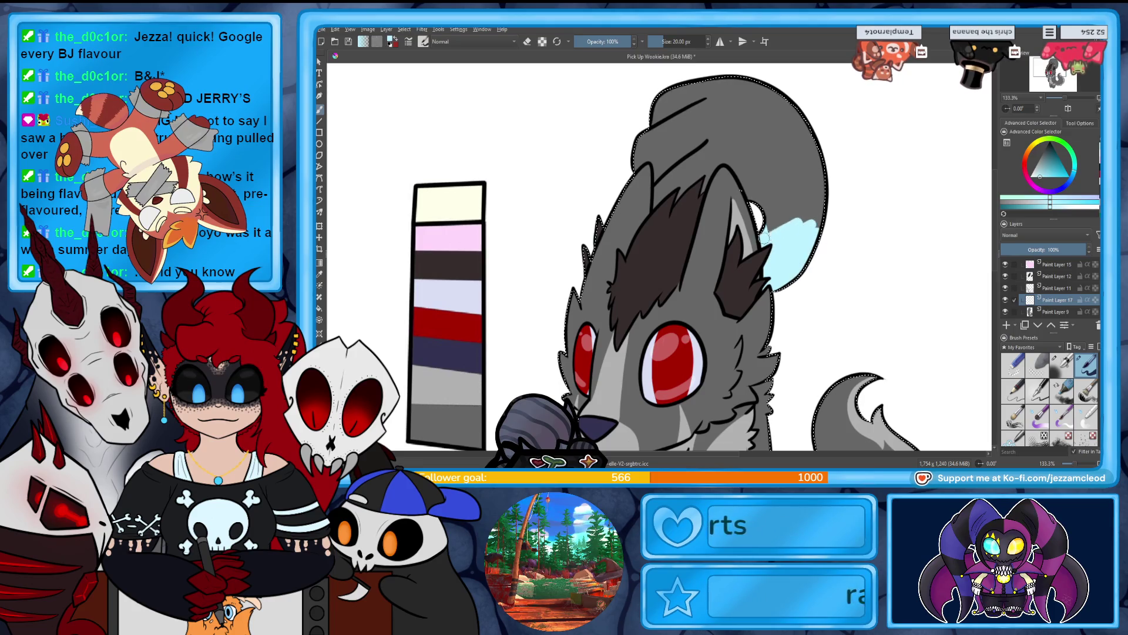
pyautogui.moveTo(732, 150); pyautogui.dragTo(758, 197)
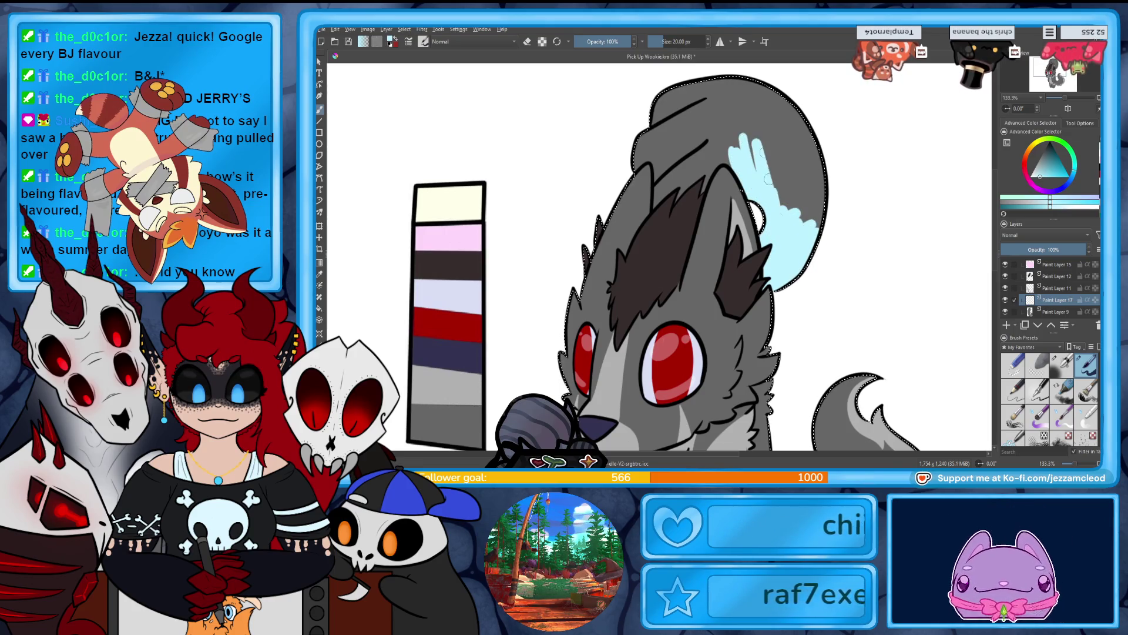
pyautogui.moveTo(802, 138)
pyautogui.mouseDown()
pyautogui.moveTo(817, 230)
pyautogui.moveTo(826, 157)
pyautogui.mouseUp()
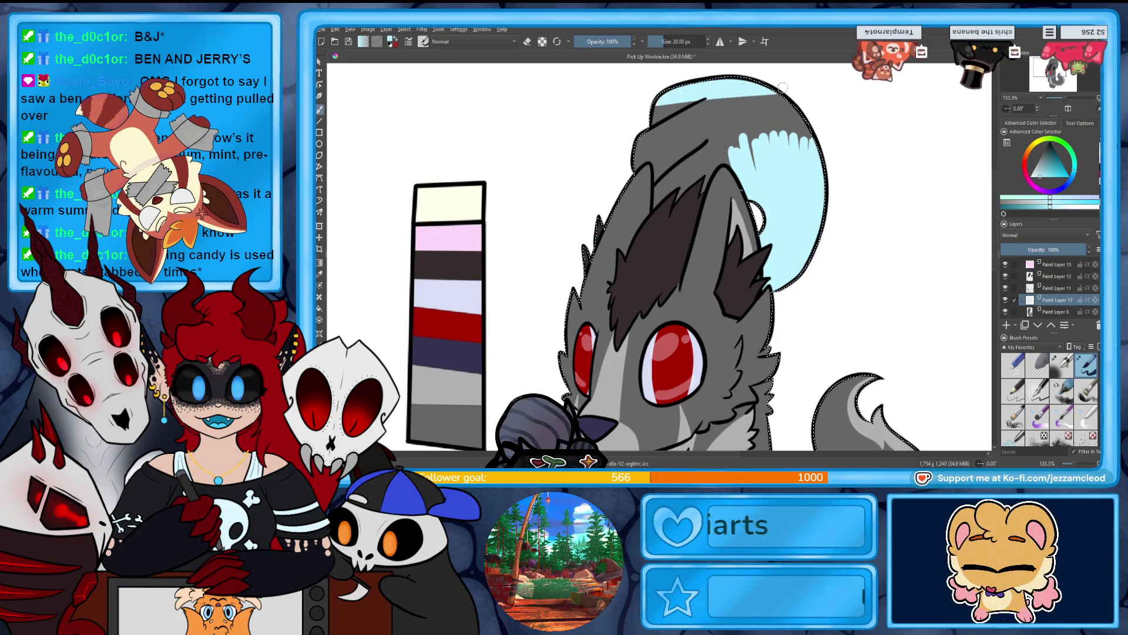
pyautogui.moveTo(632, 117)
pyautogui.mouseDown()
pyautogui.moveTo(799, 128)
pyautogui.moveTo(810, 149)
pyautogui.mouseUp()
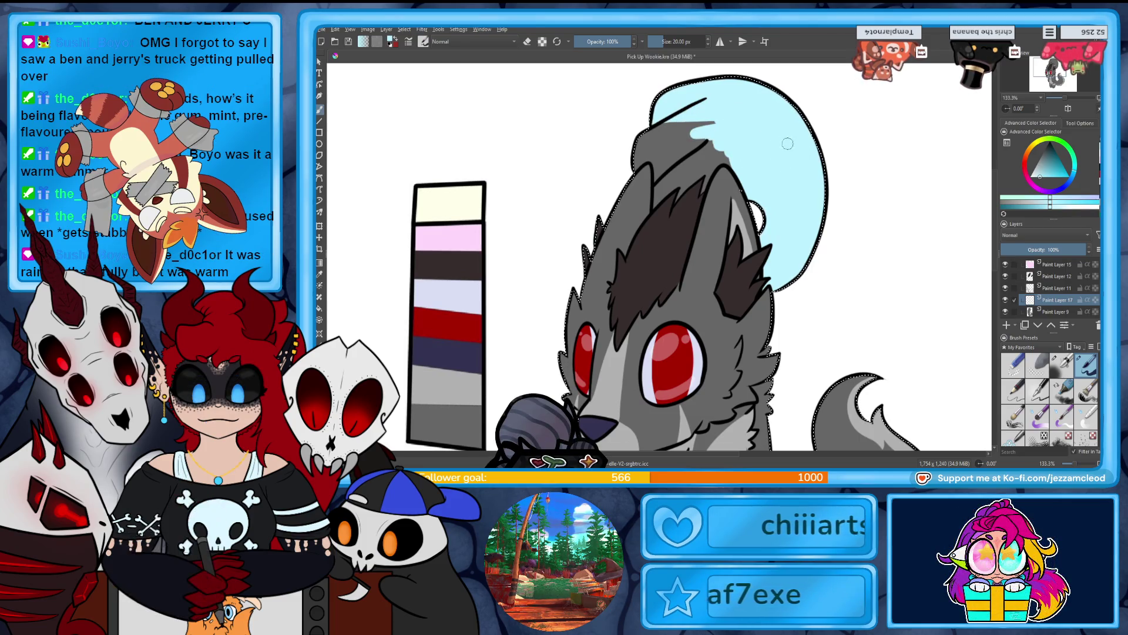
pyautogui.moveTo(658, 121)
pyautogui.mouseDown()
pyautogui.moveTo(627, 170)
pyautogui.moveTo(728, 135)
pyautogui.mouseUp()
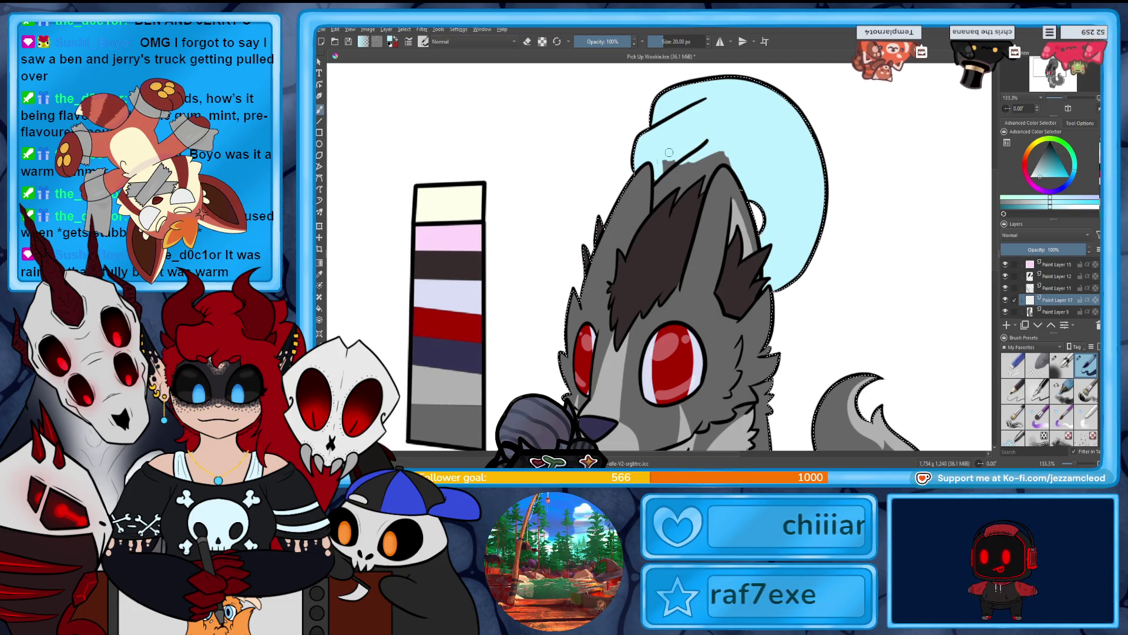
pyautogui.moveTo(682, 197); pyautogui.dragTo(694, 154)
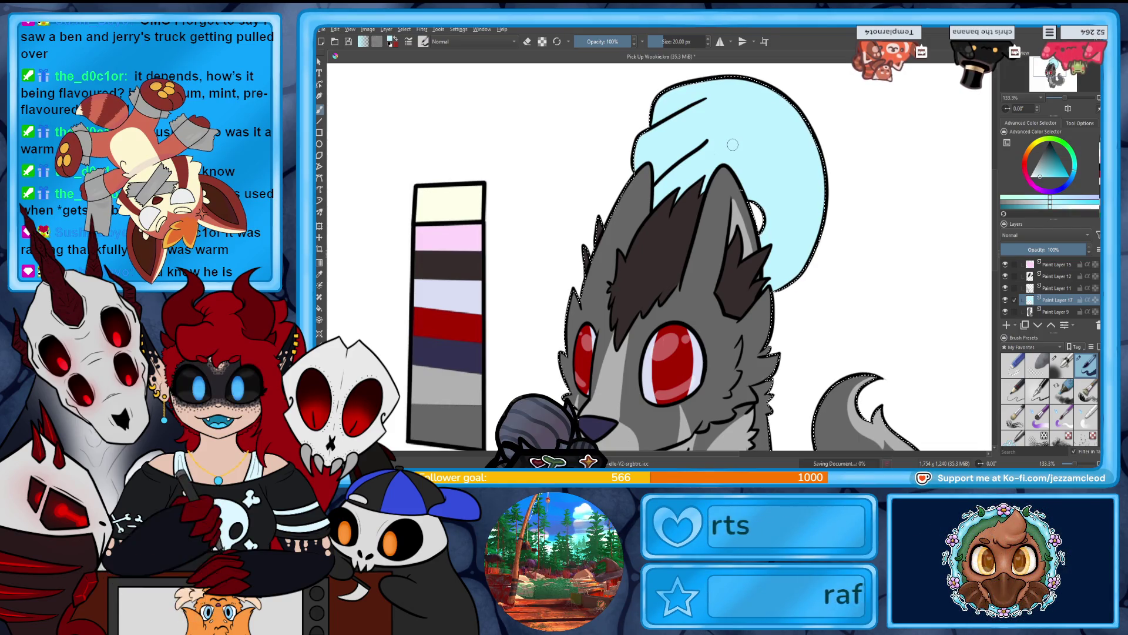
# Expand Group 8 and select its Copy of Paint layer.
pyautogui.moveTo(1062, 99); pyautogui.dragTo(1057, 99)
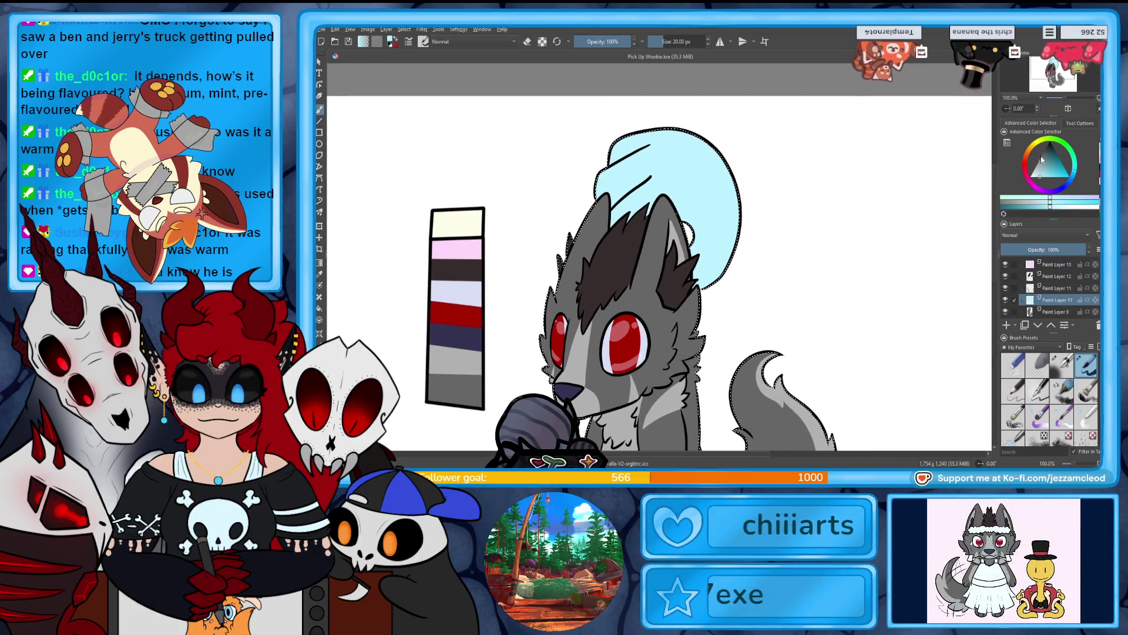
pyautogui.scroll(3, 1042, 279)
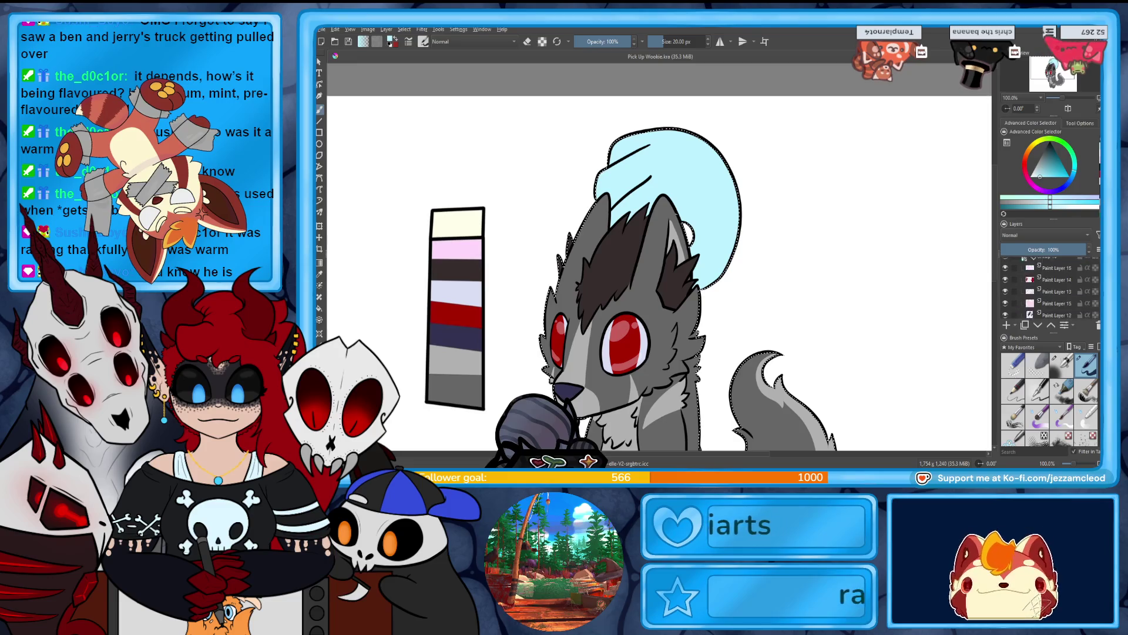
pyautogui.click(1034, 263)
pyautogui.click(1006, 286)
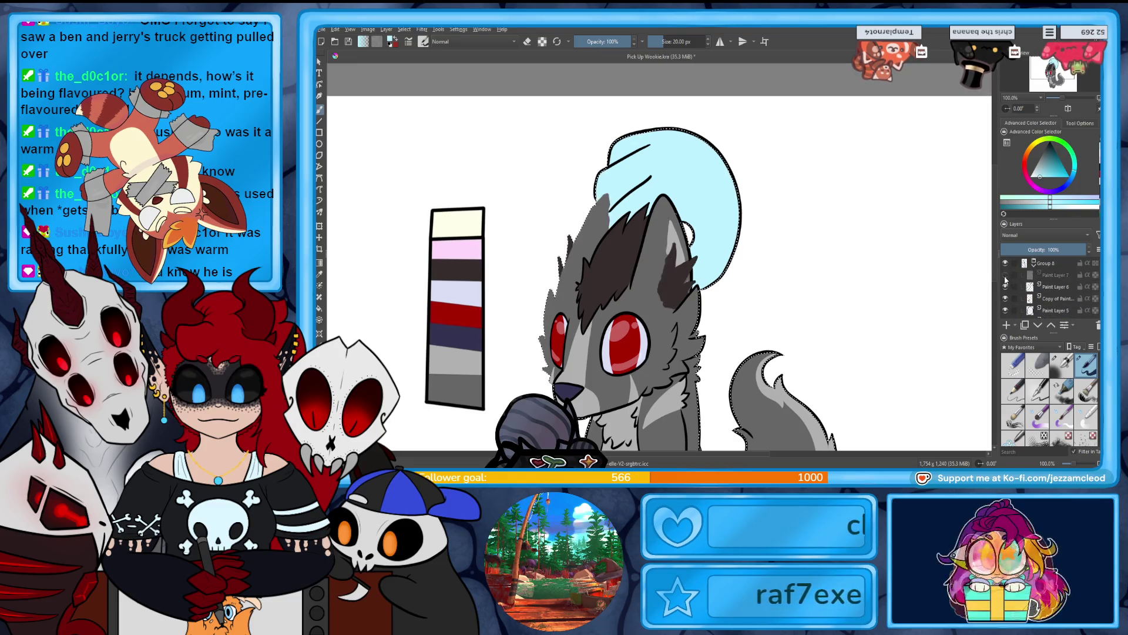
pyautogui.click(1005, 300)
pyautogui.click(1005, 299)
pyautogui.doubleClick(1006, 299)
pyautogui.click(1095, 301)
pyautogui.click(1095, 299)
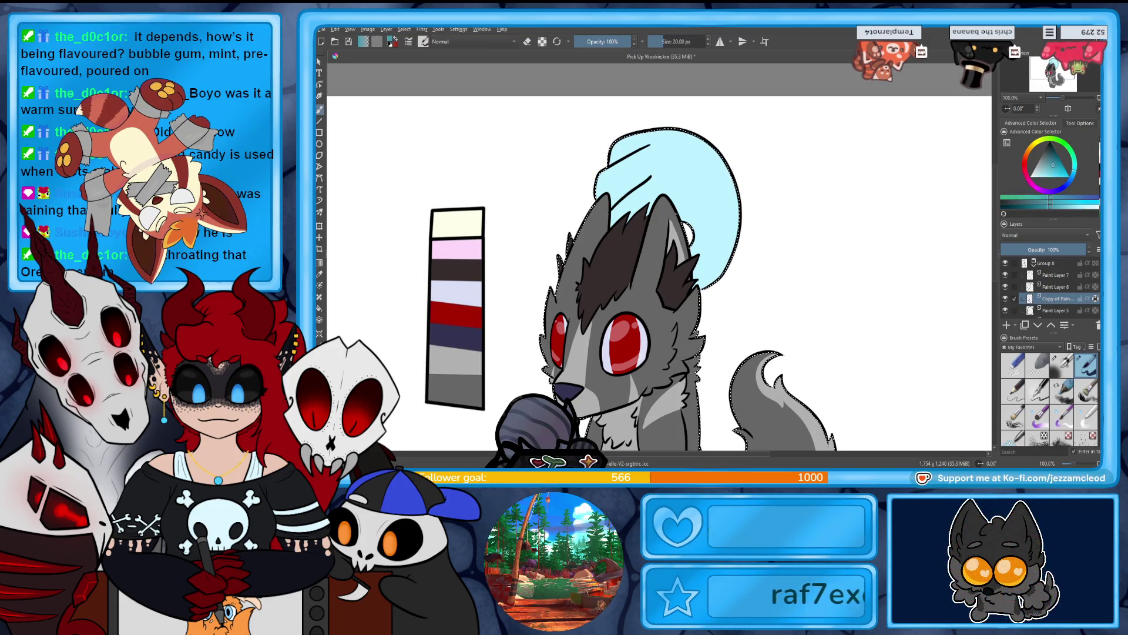
# Clear the selection and outline the top of the cyan shape in teal.
pyautogui.hotkey('ctrl', 'shift', 'a')
pyautogui.moveTo(615, 140)
pyautogui.mouseDown()
pyautogui.moveTo(676, 128)
pyautogui.moveTo(714, 136)
pyautogui.moveTo(742, 218)
pyautogui.mouseUp()
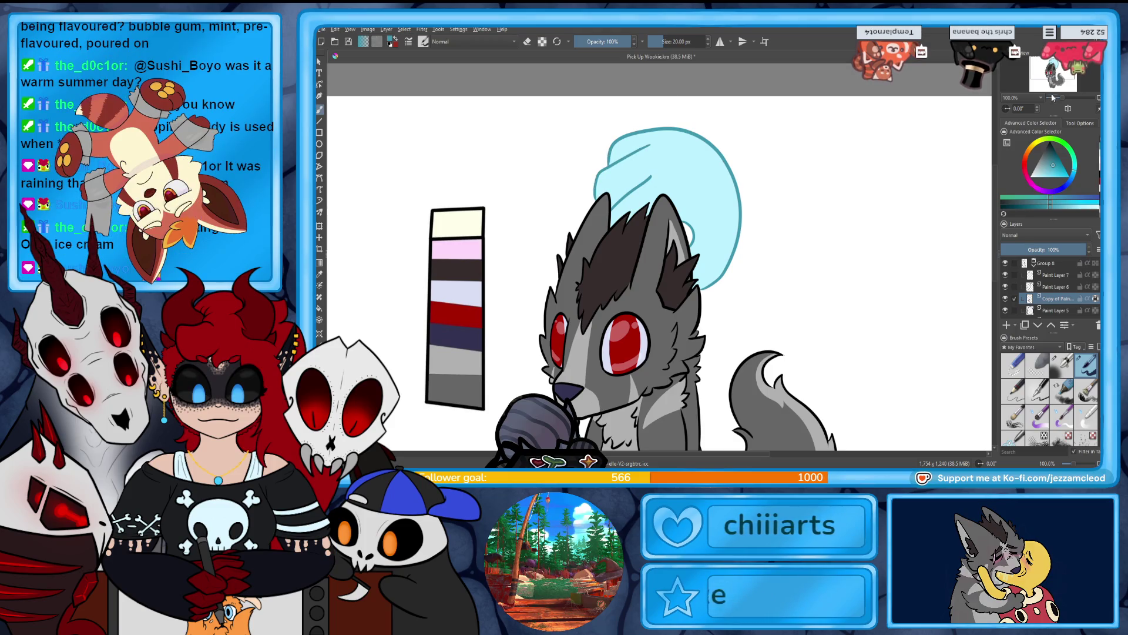
pyautogui.moveTo(1053, 96); pyautogui.dragTo(1055, 82)
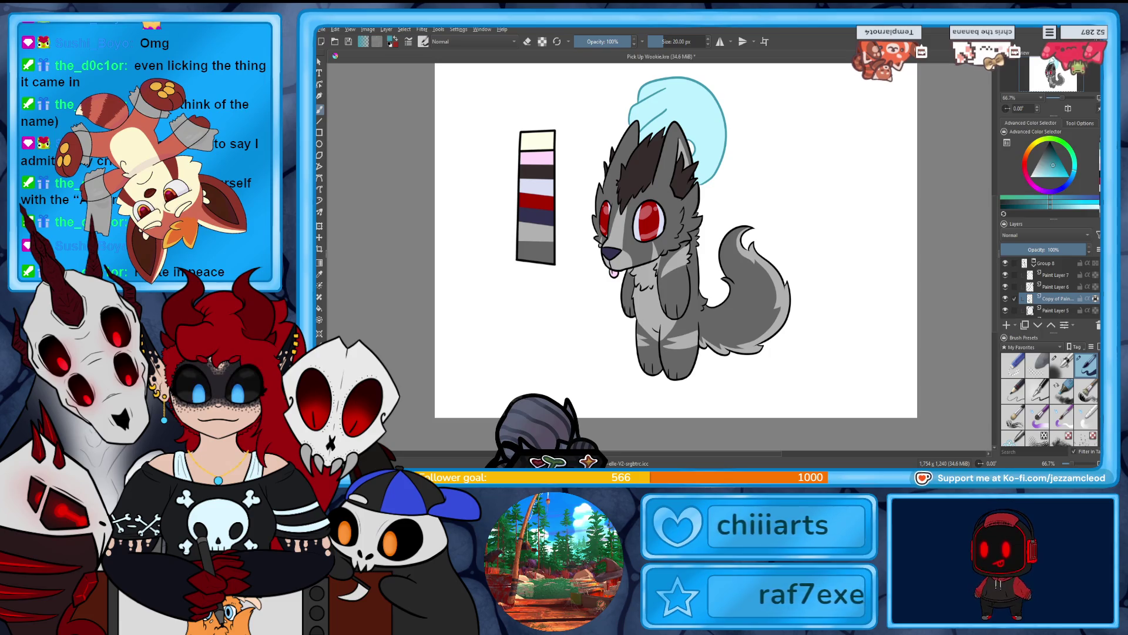
# Scroll the canvas so the whole wolf, from ears to feet and tail, is visible.
pyautogui.scroll(-1, 1056, 269)
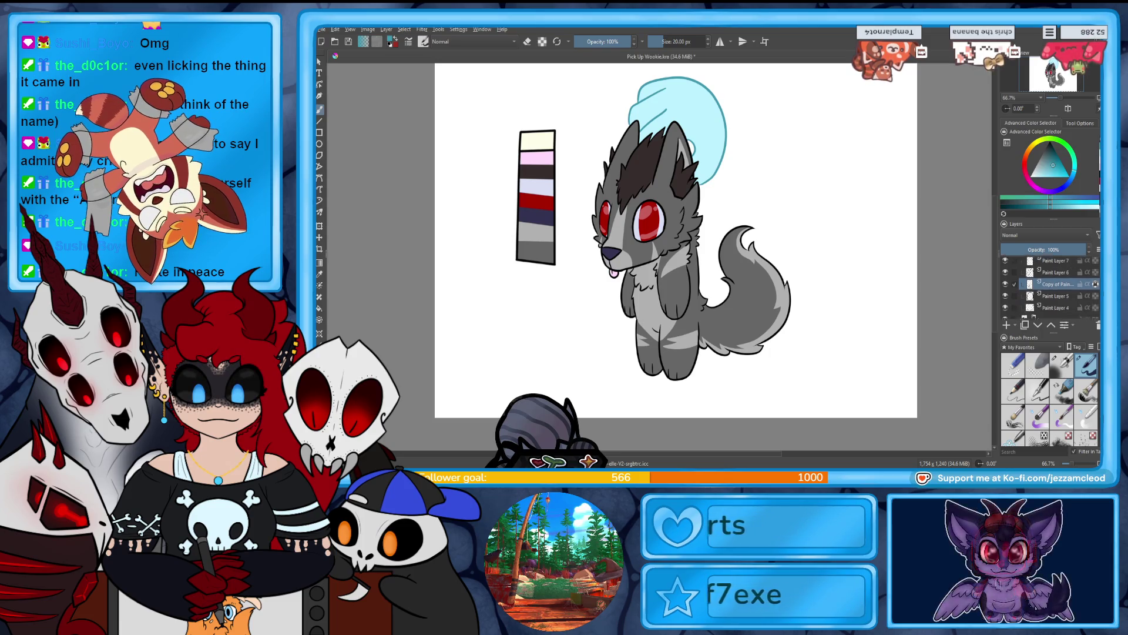
# Toggle the Copy of Paint lineart on and off to compare, then start a crop on the canvas.
pyautogui.scroll(-1, 1052, 288)
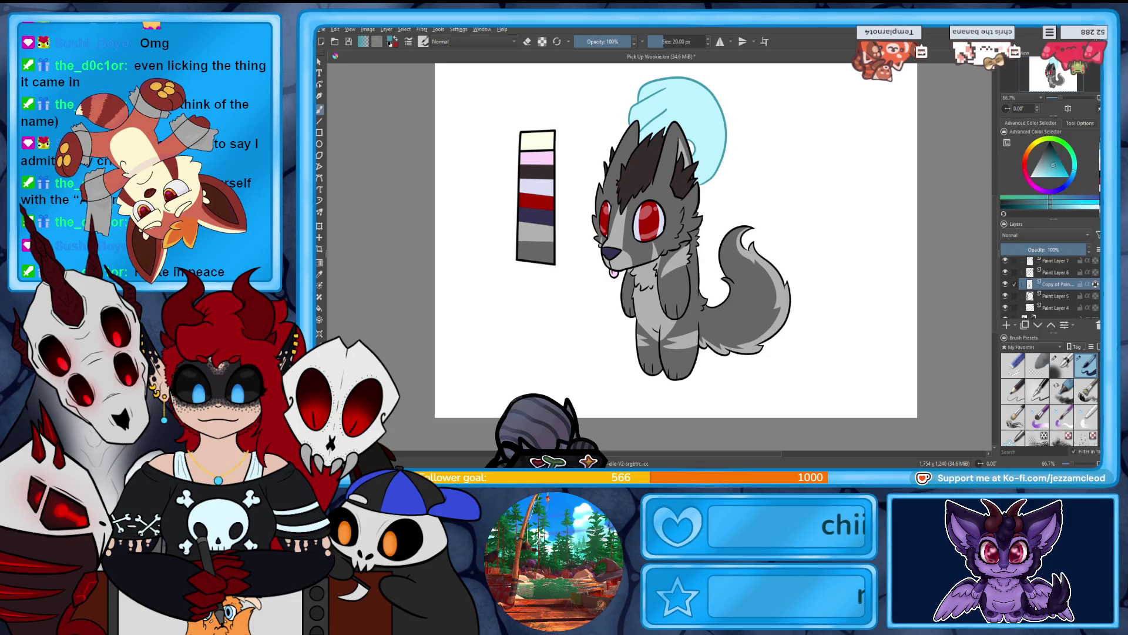
pyautogui.click(1006, 287)
pyautogui.click(1006, 286)
pyautogui.click(1005, 286)
pyautogui.click(1005, 286)
pyautogui.click(1005, 286)
pyautogui.click(1005, 286)
pyautogui.click(1005, 286)
pyautogui.click(1006, 287)
pyautogui.click(1005, 286)
pyautogui.click(1005, 286)
pyautogui.click(1005, 287)
pyautogui.click(1005, 286)
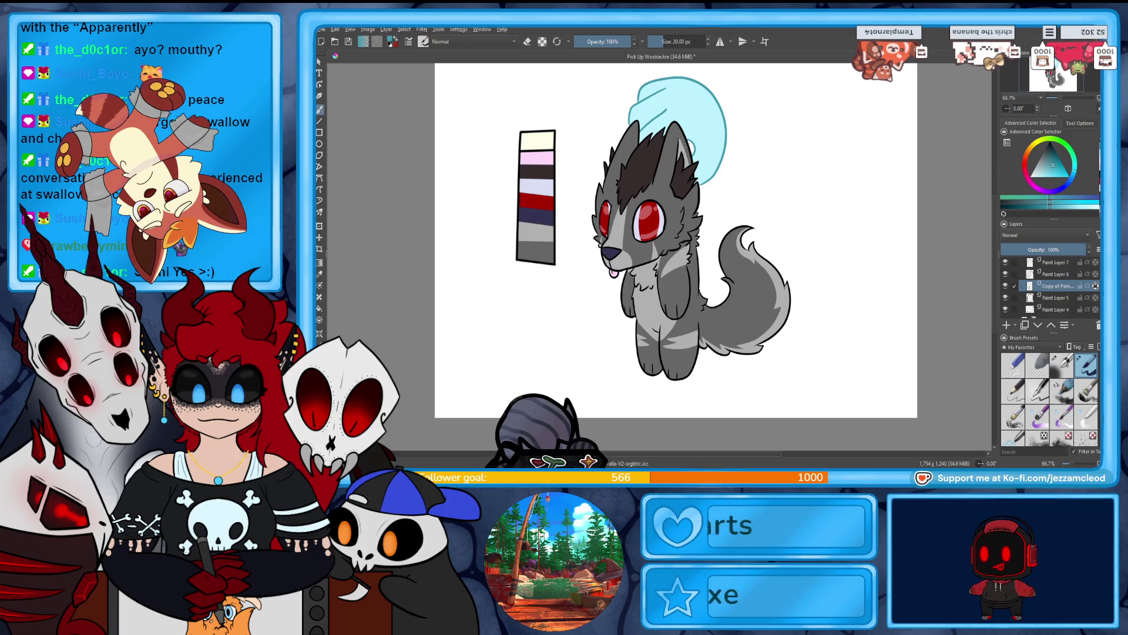
pyautogui.click(320, 248)
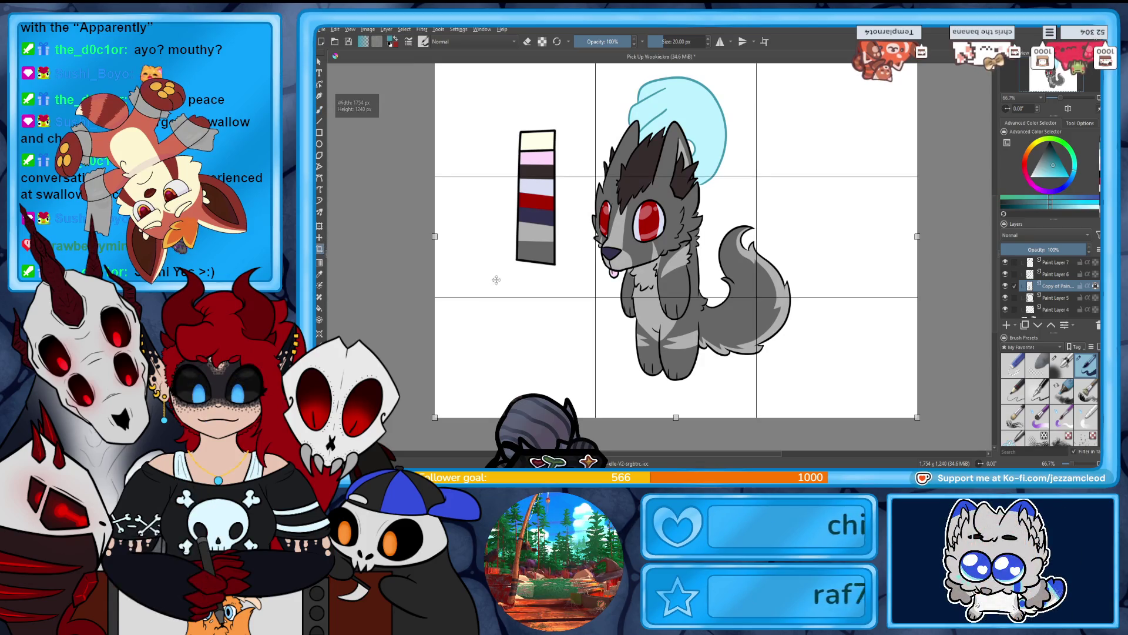
# Crop the canvas in from the left, right, bottom and top toward the wolf.
pyautogui.moveTo(435, 236)
pyautogui.mouseDown()
pyautogui.moveTo(576, 329)
pyautogui.moveTo(590, 352)
pyautogui.moveTo(583, 364)
pyautogui.mouseUp()
pyautogui.moveTo(917, 341); pyautogui.dragTo(799, 341)
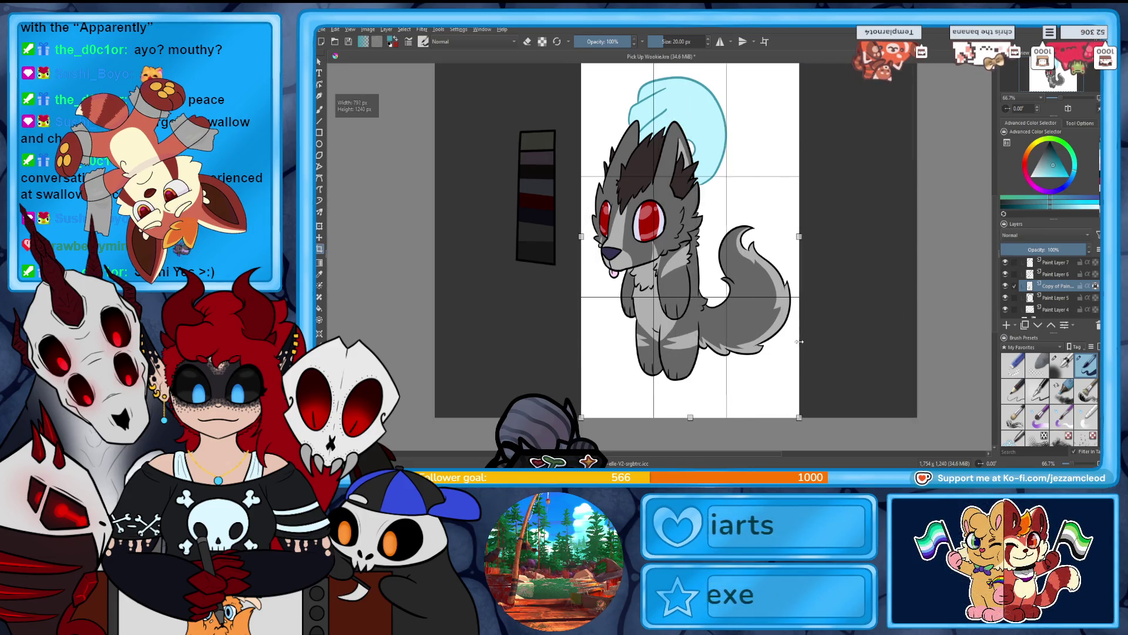
pyautogui.moveTo(689, 418); pyautogui.dragTo(689, 393)
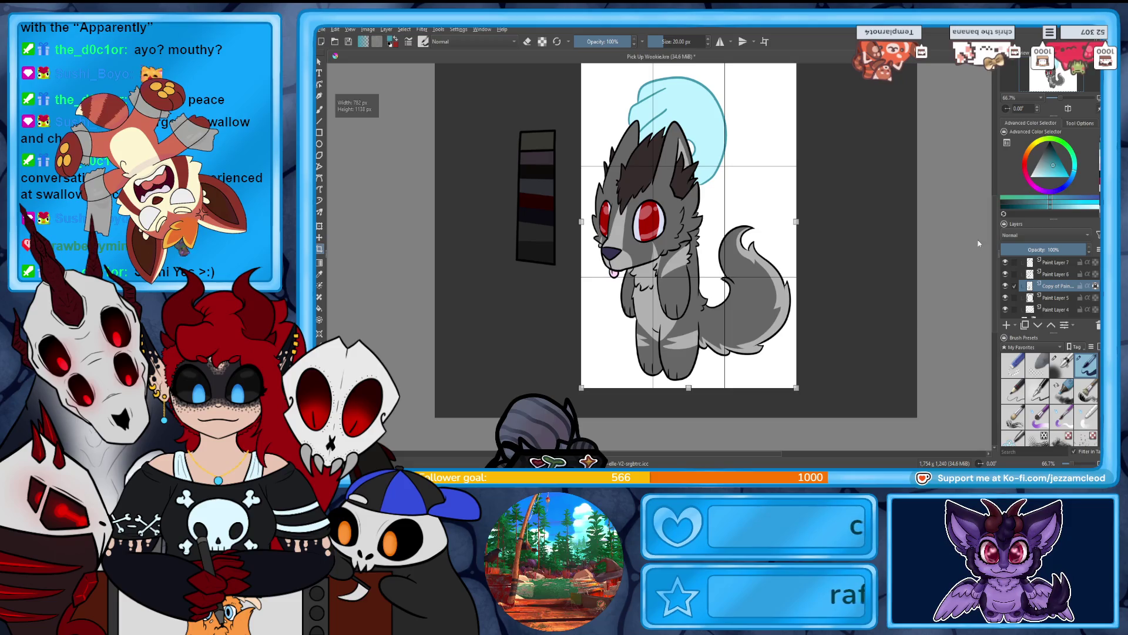
pyautogui.scroll(1, 676, 253)
pyautogui.moveTo(689, 94); pyautogui.dragTo(690, 99)
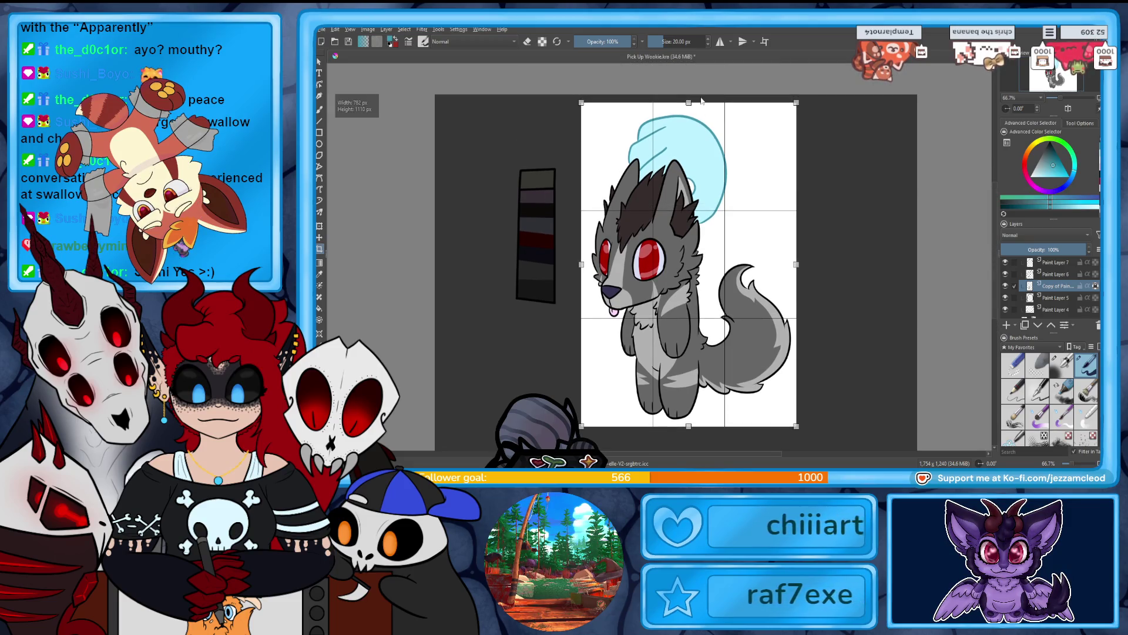
pyautogui.press('Return')
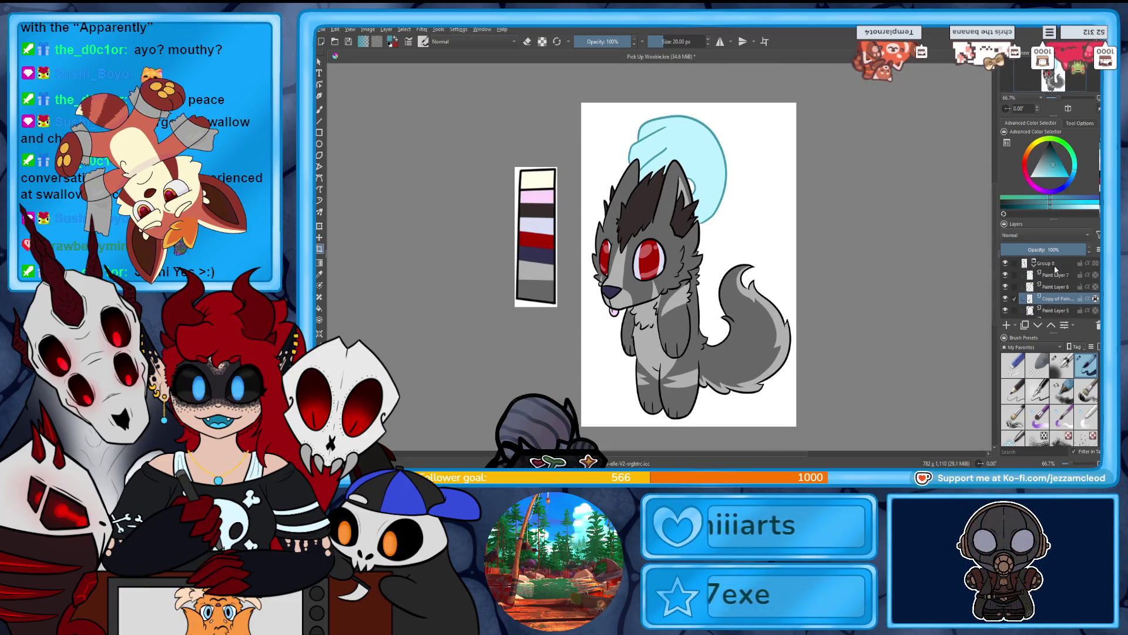
# Copy and duplicate the paint layer, then merge the wolf's layer group into one layer.
pyautogui.rightClick(1046, 264)
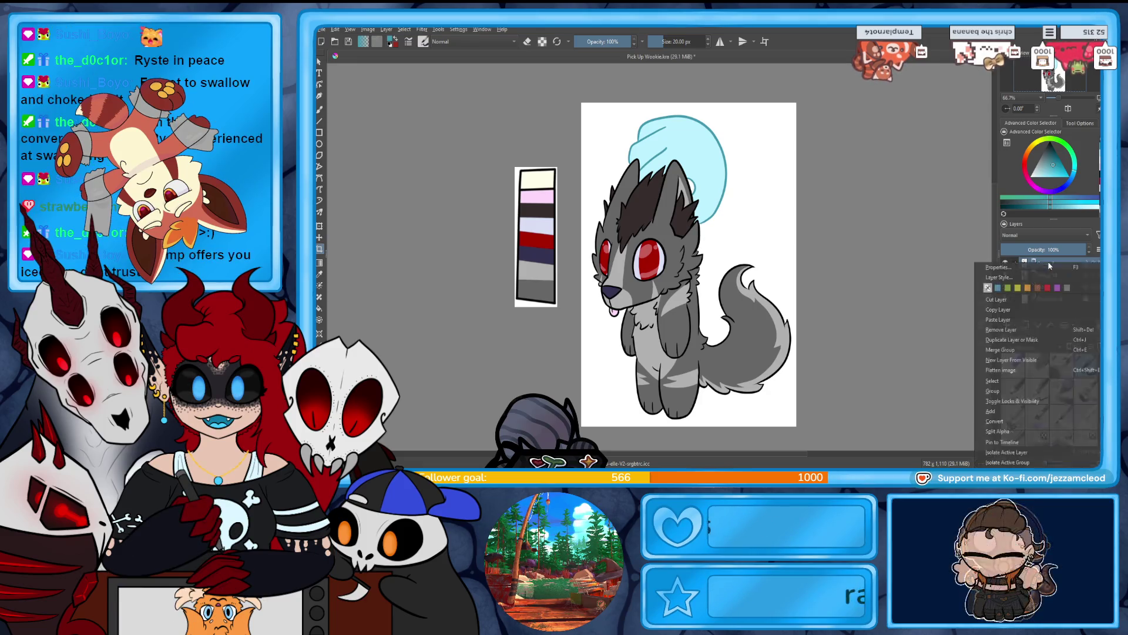
pyautogui.click(1006, 311)
pyautogui.rightClick(1044, 288)
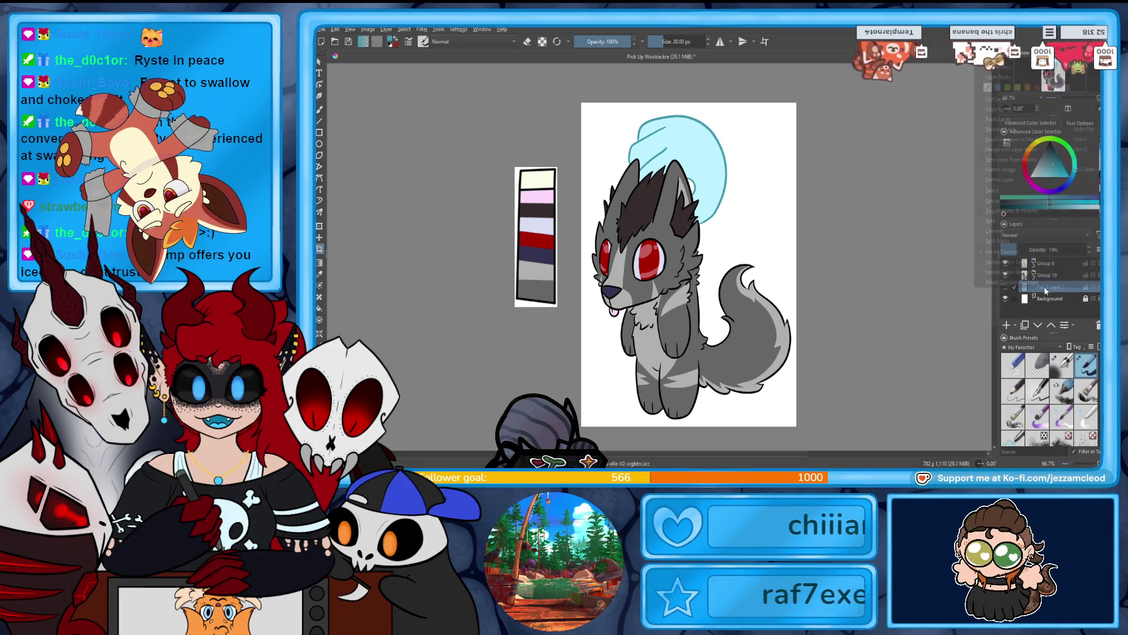
pyautogui.click(1014, 140)
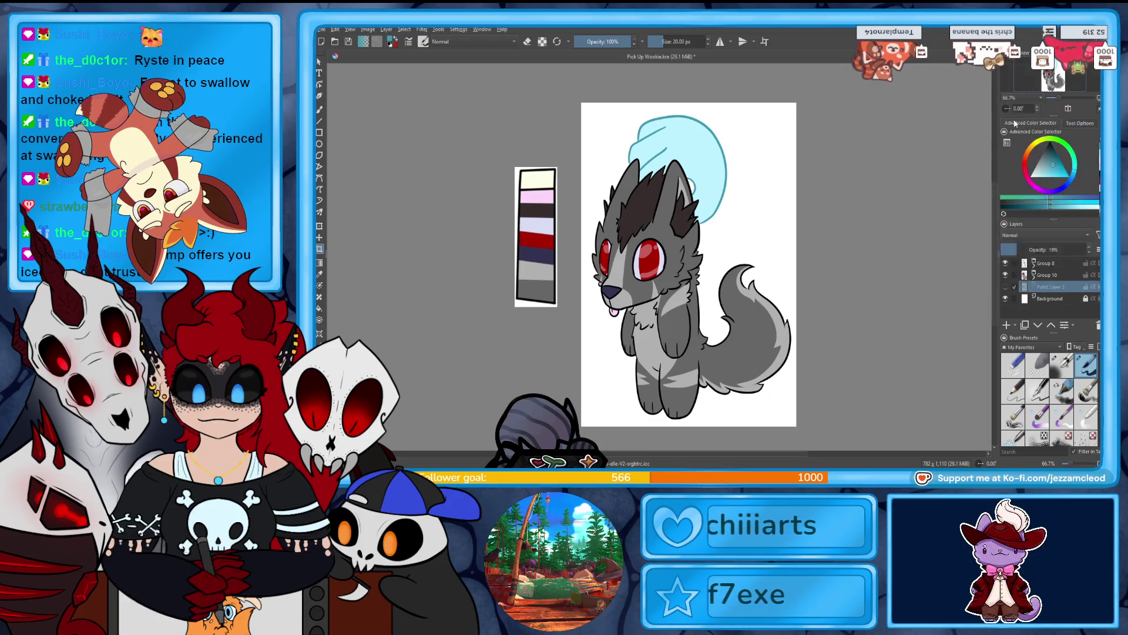
pyautogui.rightClick(1050, 288)
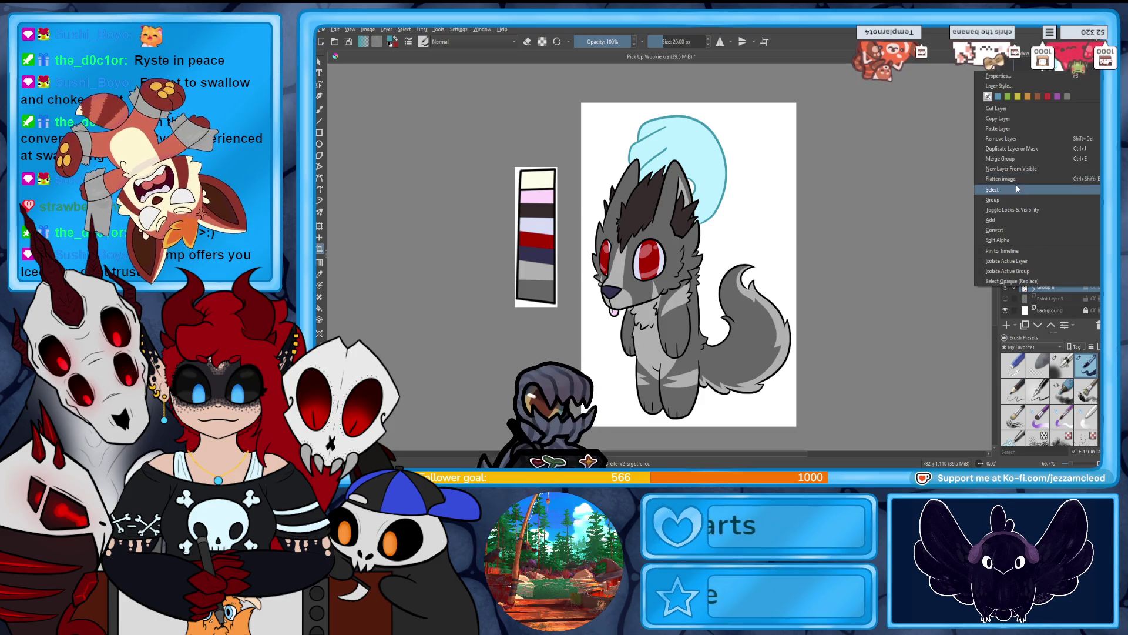
pyautogui.moveTo(1017, 186)
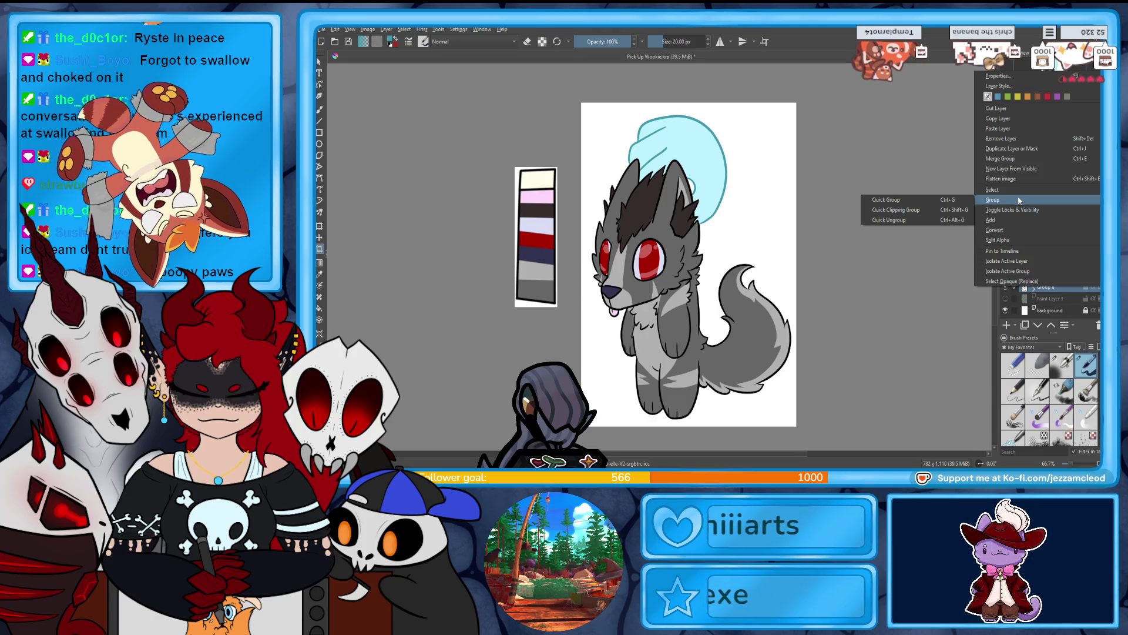
pyautogui.click(1024, 163)
pyautogui.rightClick(1040, 288)
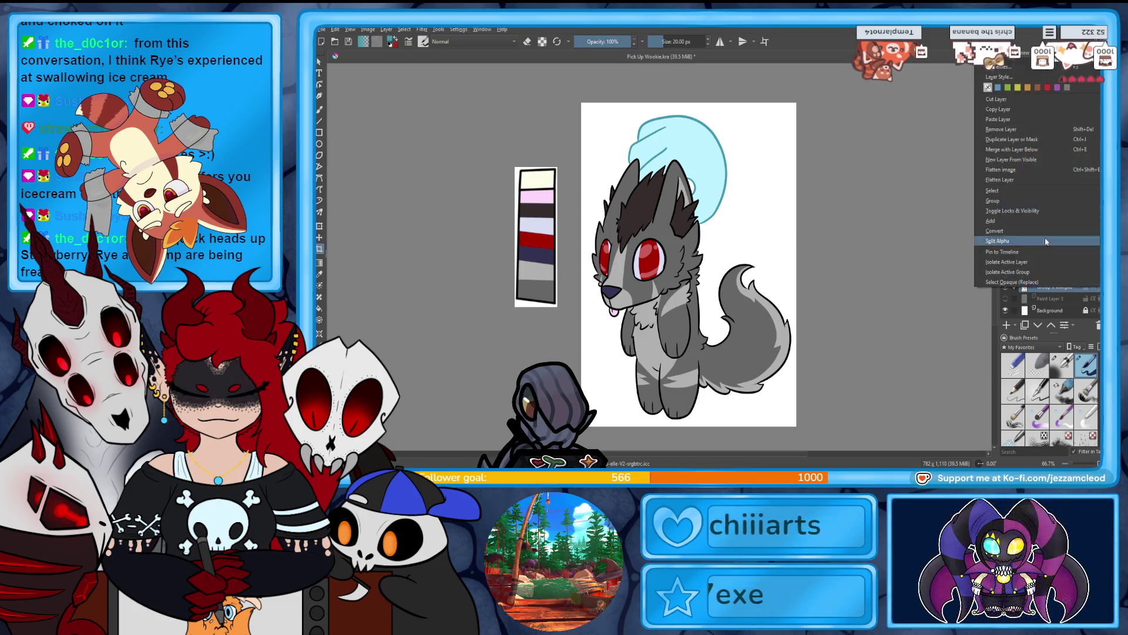
# Give the merged layer a white 14 px Stroke style at 100% opacity, then hide the background.
pyautogui.click(1025, 82)
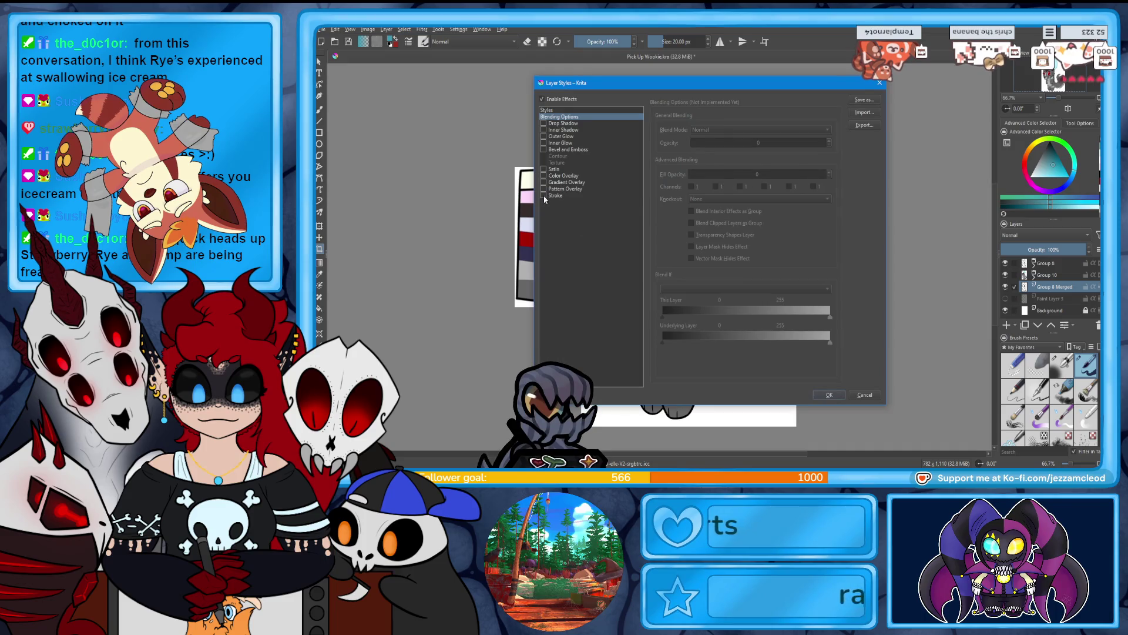
pyautogui.click(568, 195)
pyautogui.click(830, 133)
pyautogui.click(829, 133)
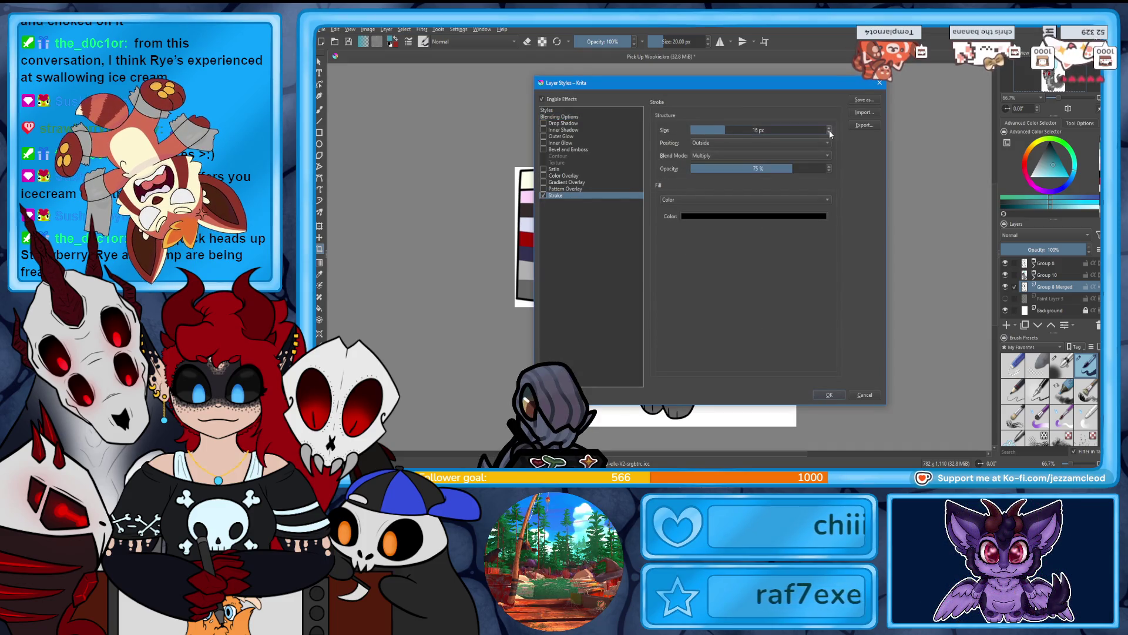
pyautogui.click(831, 129)
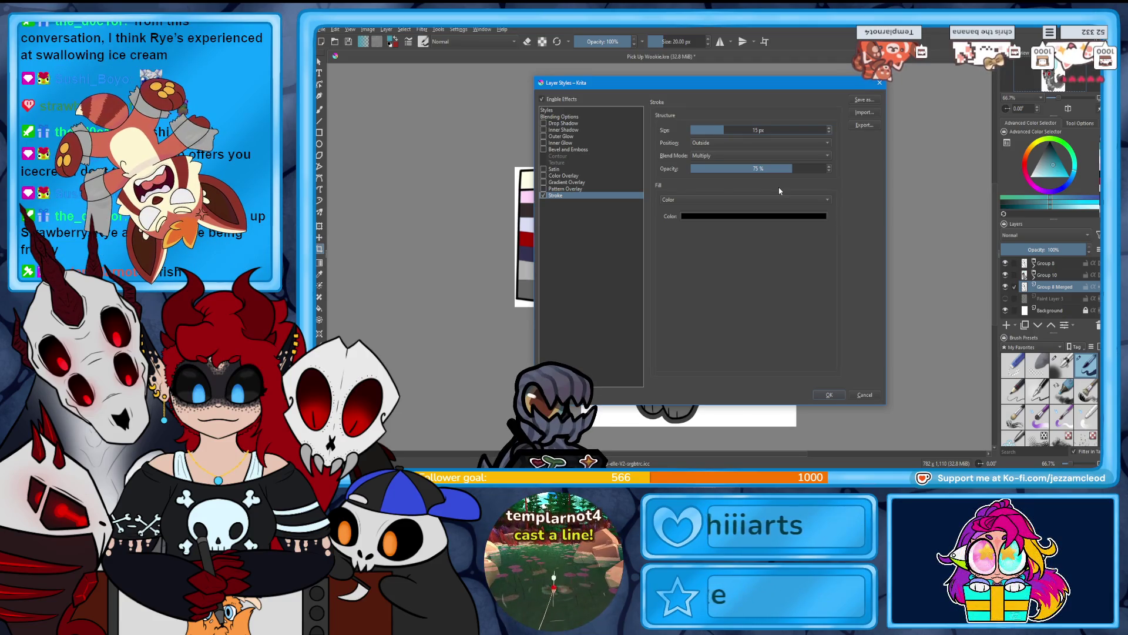
pyautogui.moveTo(788, 168); pyautogui.dragTo(855, 175)
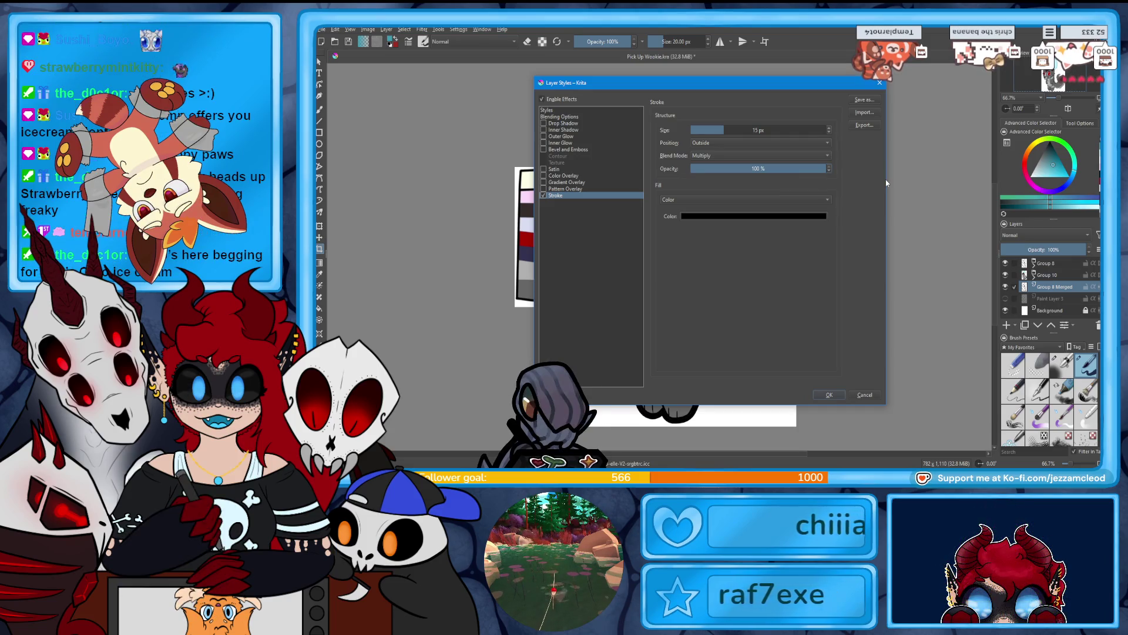
pyautogui.click(804, 217)
pyautogui.click(714, 144)
pyautogui.click(758, 334)
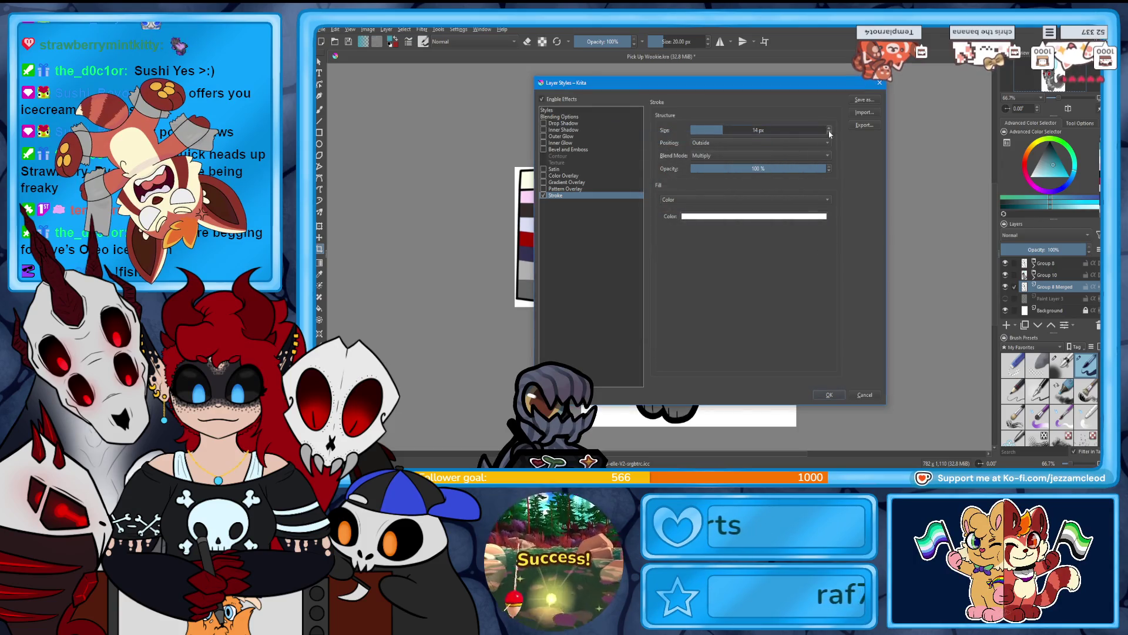
pyautogui.click(829, 395)
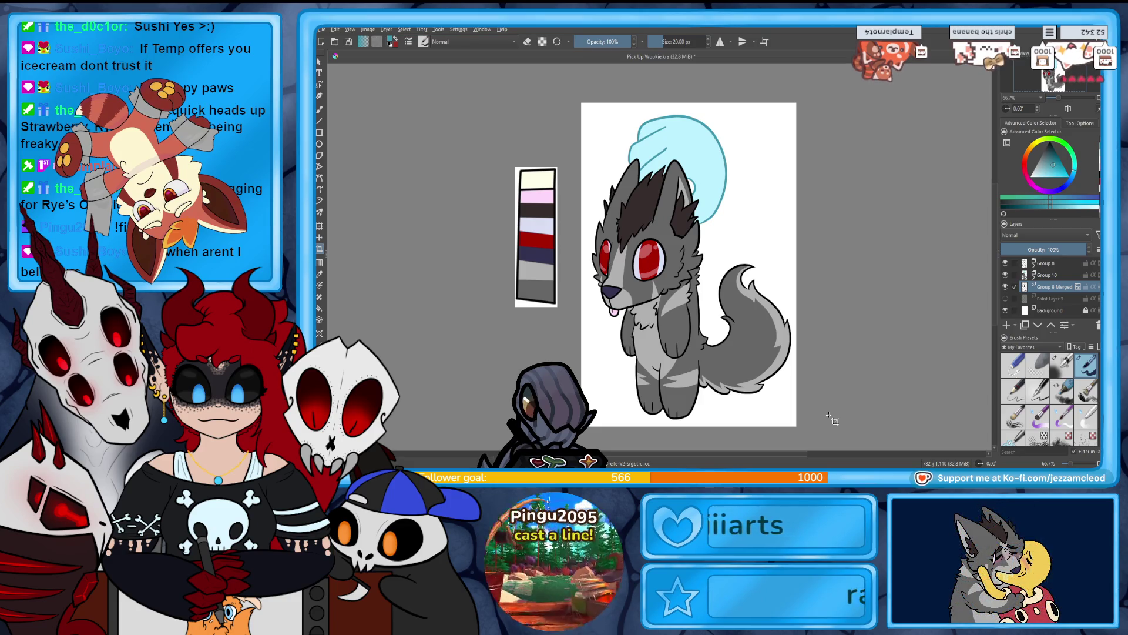
pyautogui.click(1006, 311)
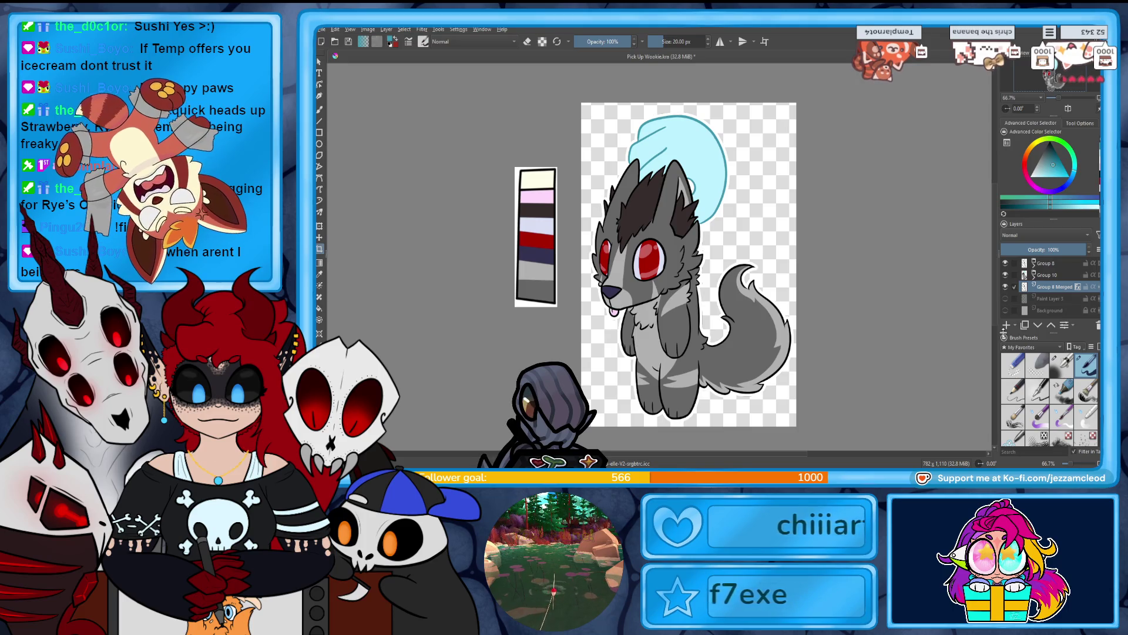
# Crop the canvas tighter around the wolf to 752 × 1070 px.
pyautogui.click(320, 226)
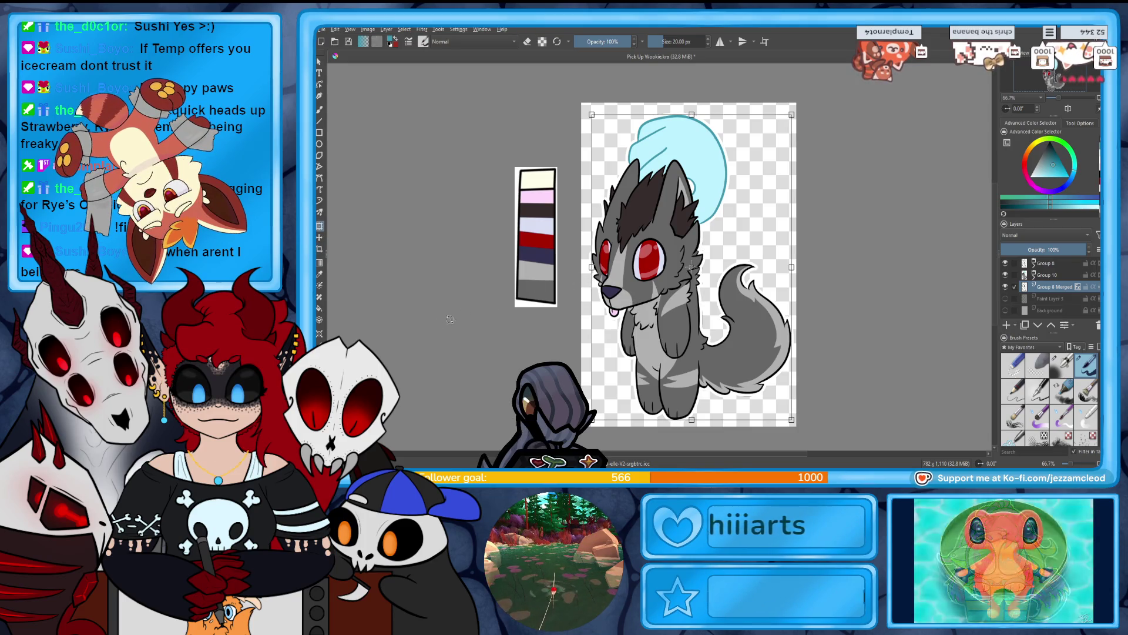
pyautogui.click(320, 249)
pyautogui.click(580, 265)
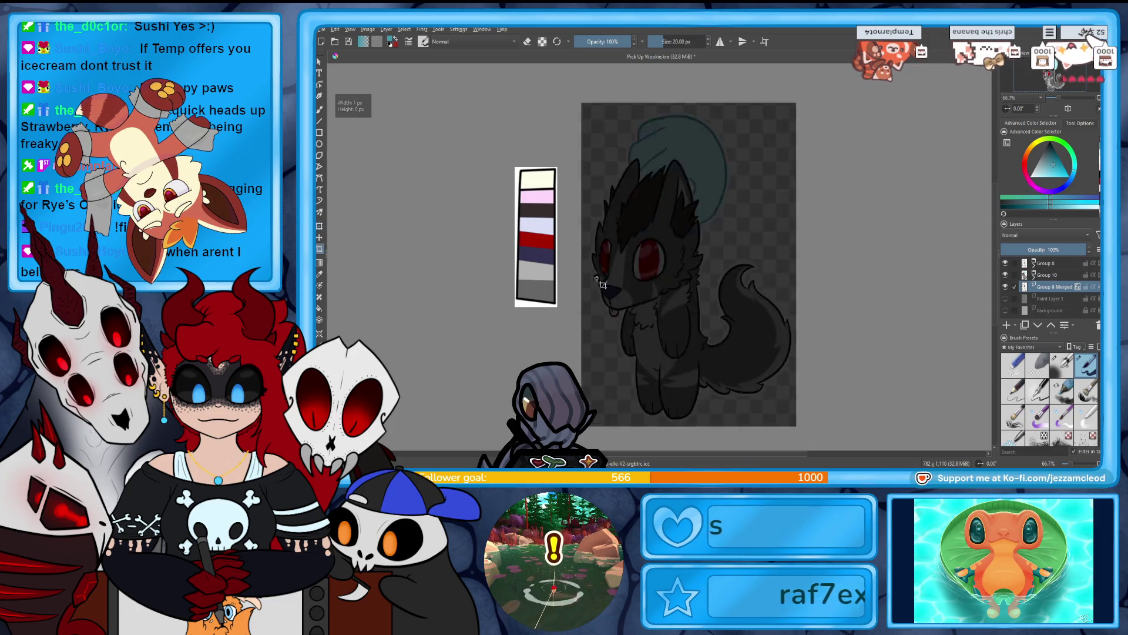
pyautogui.moveTo(579, 264); pyautogui.dragTo(599, 266)
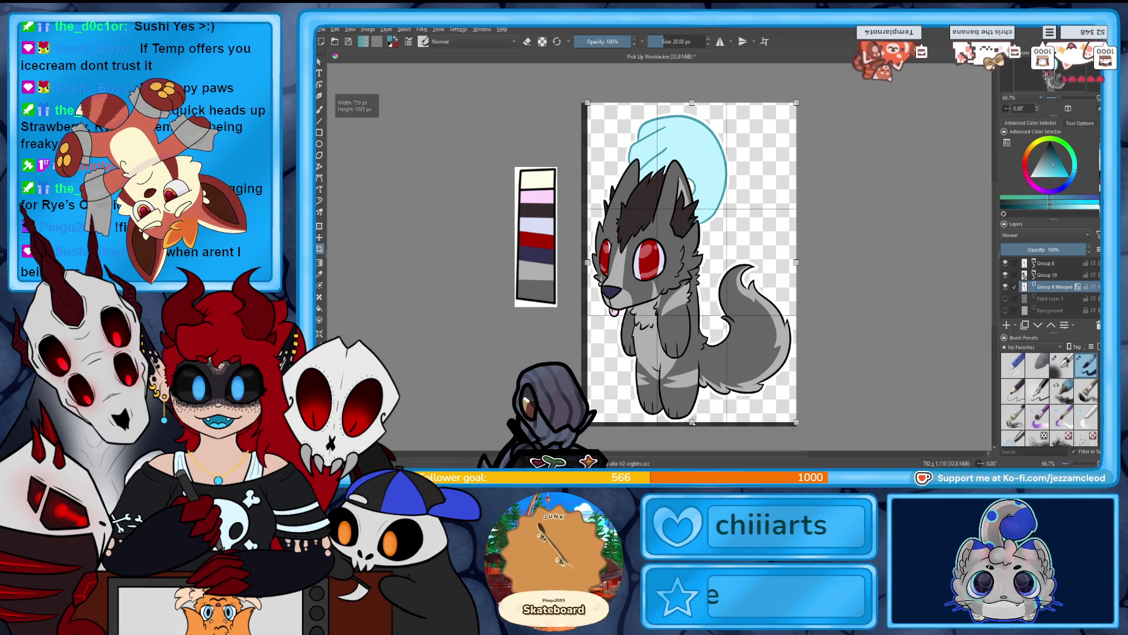
pyautogui.scroll(-1, 692, 247)
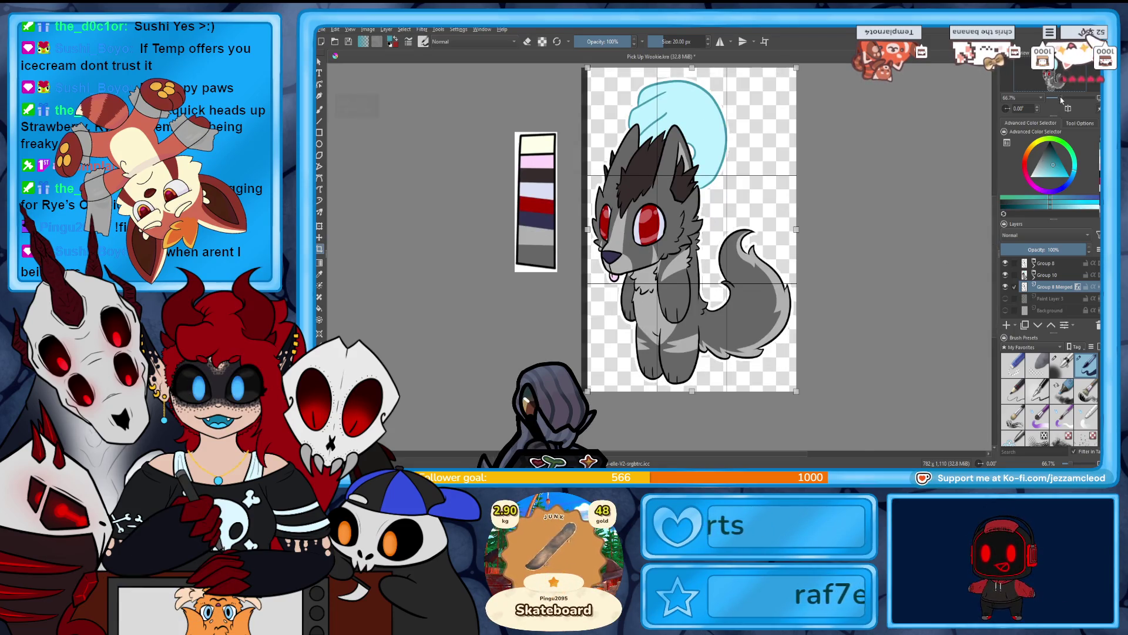
pyautogui.press('1')
pyautogui.scroll(-2, 708, 247)
pyautogui.moveTo(708, 394); pyautogui.dragTo(708, 394)
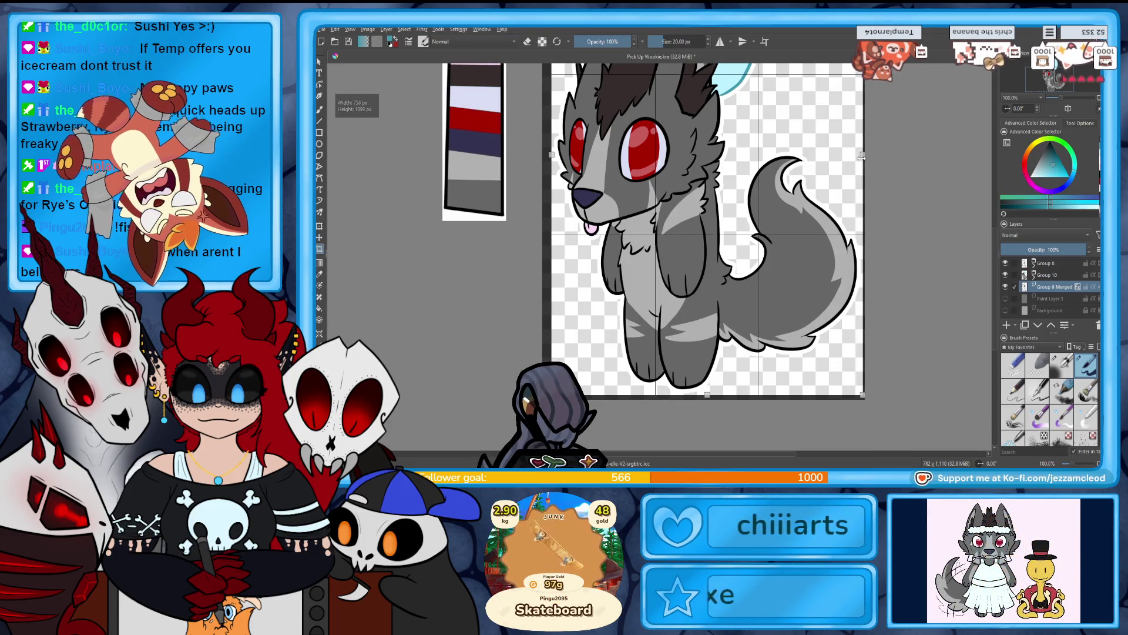
pyautogui.moveTo(864, 154); pyautogui.dragTo(861, 155)
pyautogui.scroll(5, 705, 235)
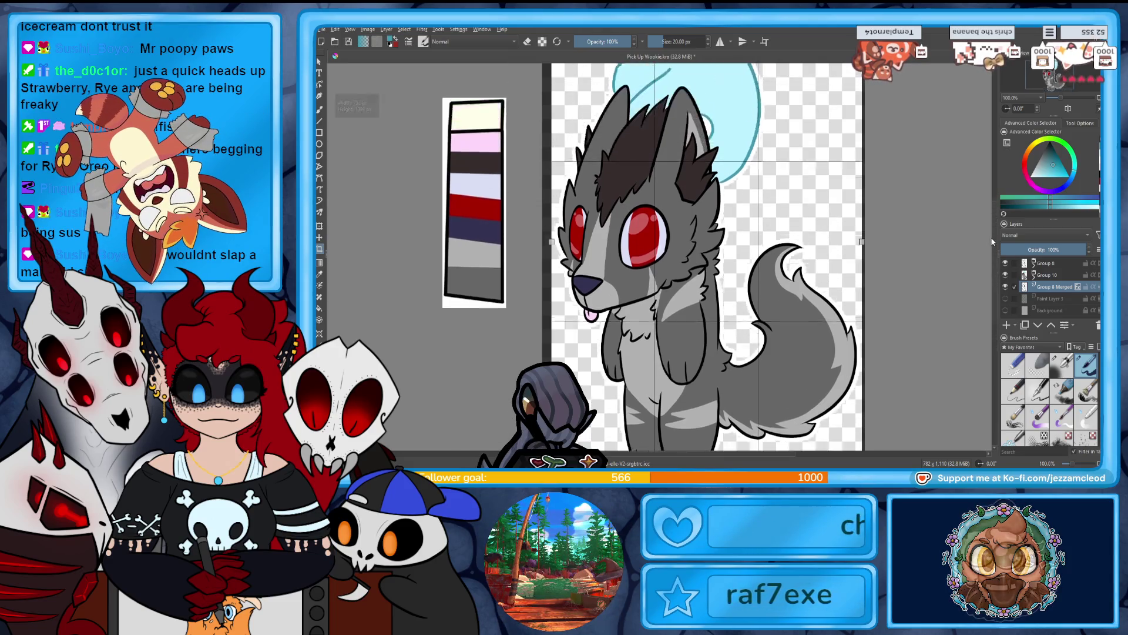
pyautogui.moveTo(708, 127); pyautogui.dragTo(721, 143)
pyautogui.press('Return')
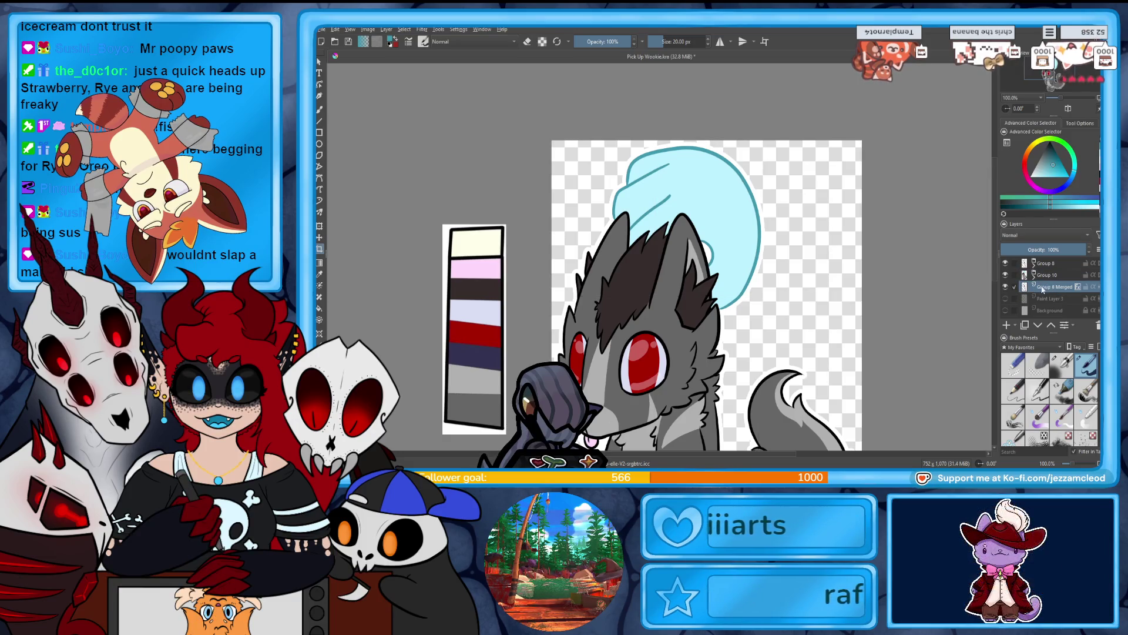
pyautogui.moveTo(1024, 289)
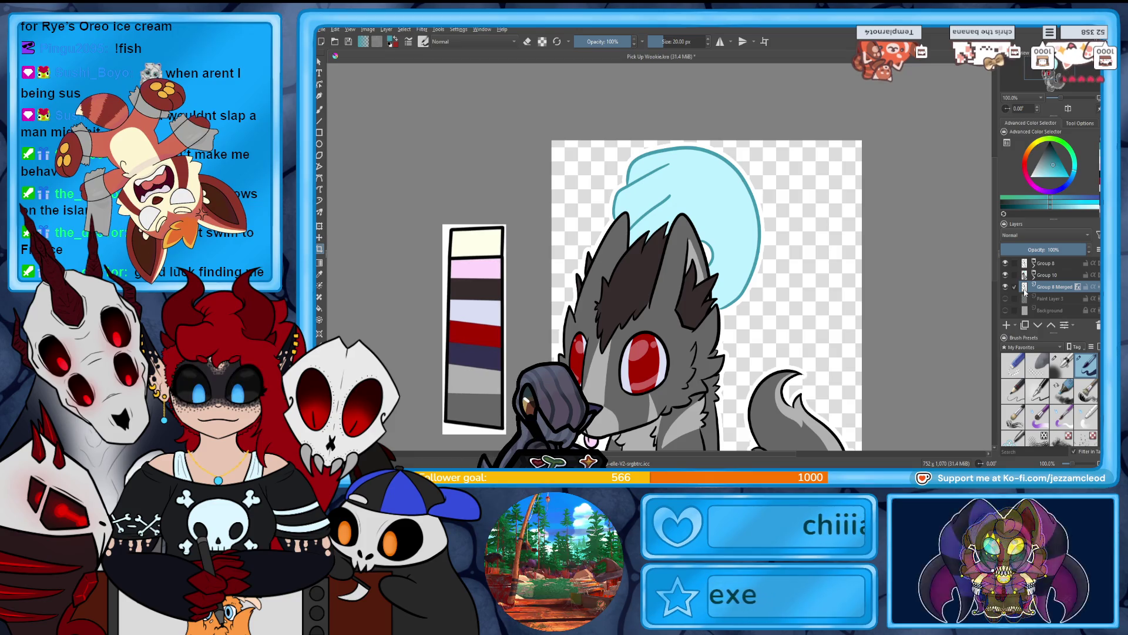
# Set the canvas zoom to 50% so the whole wolf fits in view.
pyautogui.click(1059, 98)
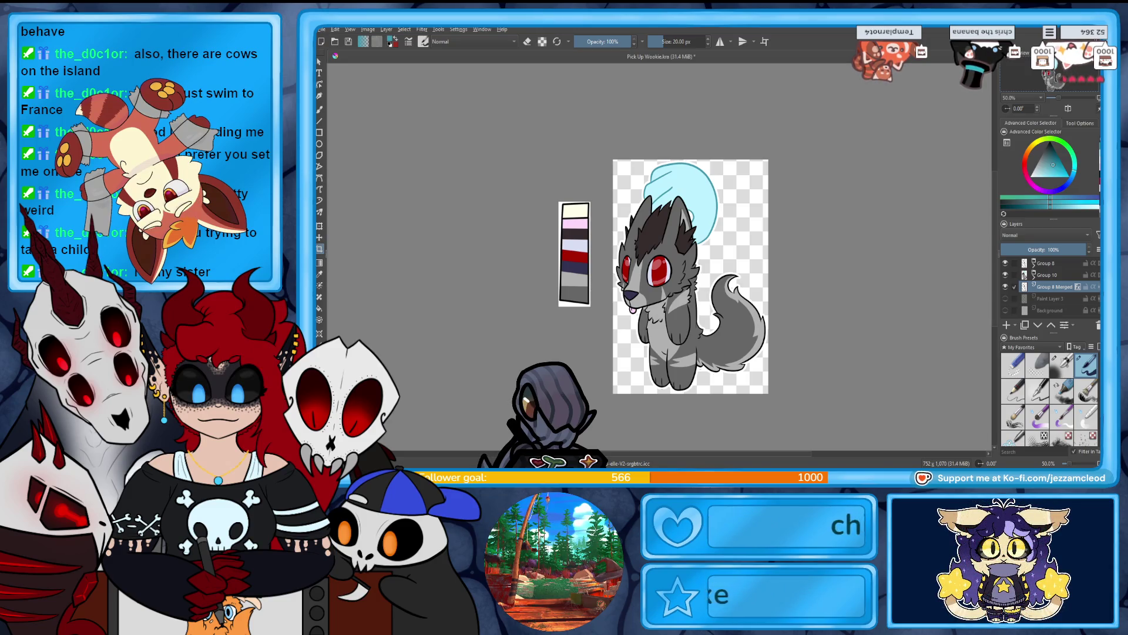
pyautogui.moveTo(423, 294); pyautogui.dragTo(683, 295)
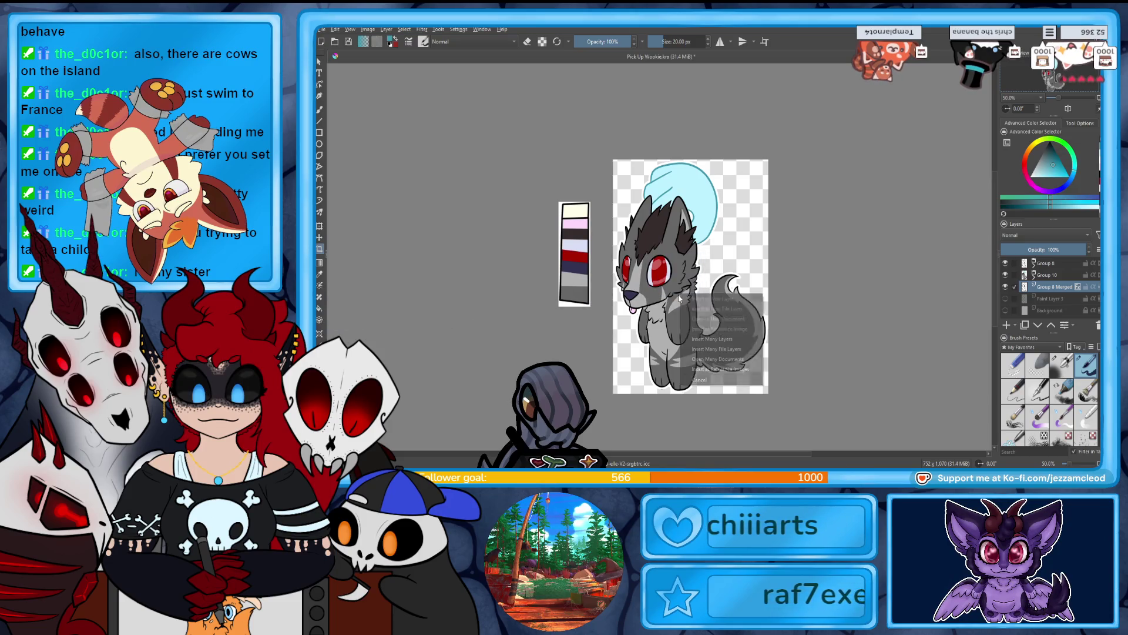
pyautogui.click(717, 345)
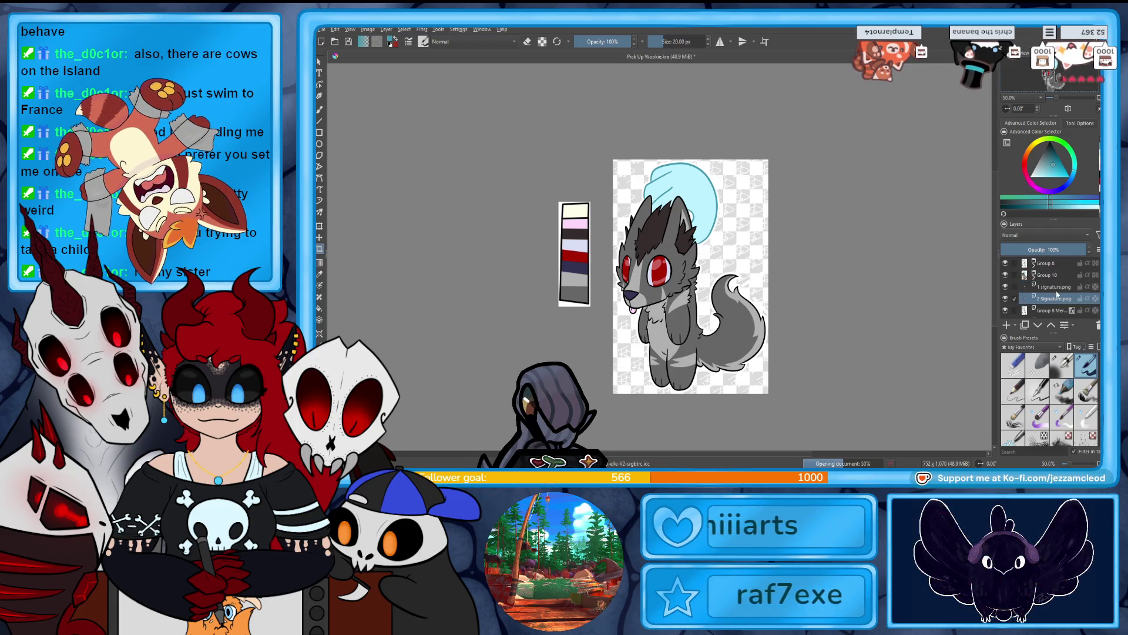
pyautogui.keyDown('shift'); pyautogui.click(1054, 287); pyautogui.keyUp('shift')
pyautogui.moveTo(1053, 287)
pyautogui.mouseDown()
pyautogui.moveTo(1064, 260)
pyautogui.moveTo(1005, 261)
pyautogui.mouseUp()
pyautogui.click(1053, 275)
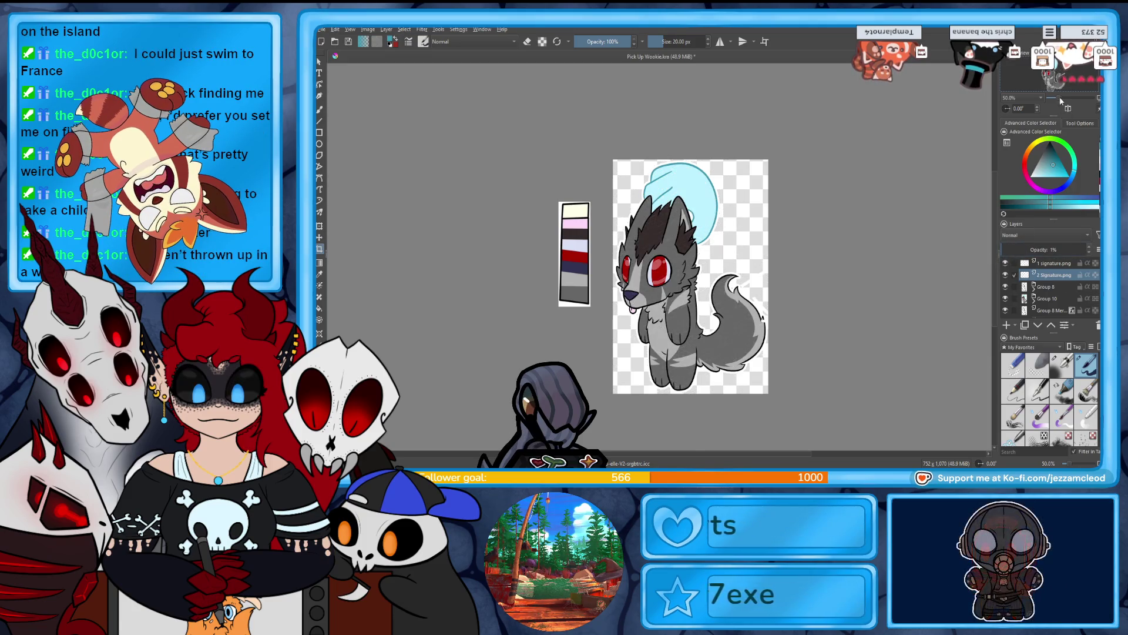
pyautogui.press('+')
pyautogui.press('-')
pyautogui.press('-')
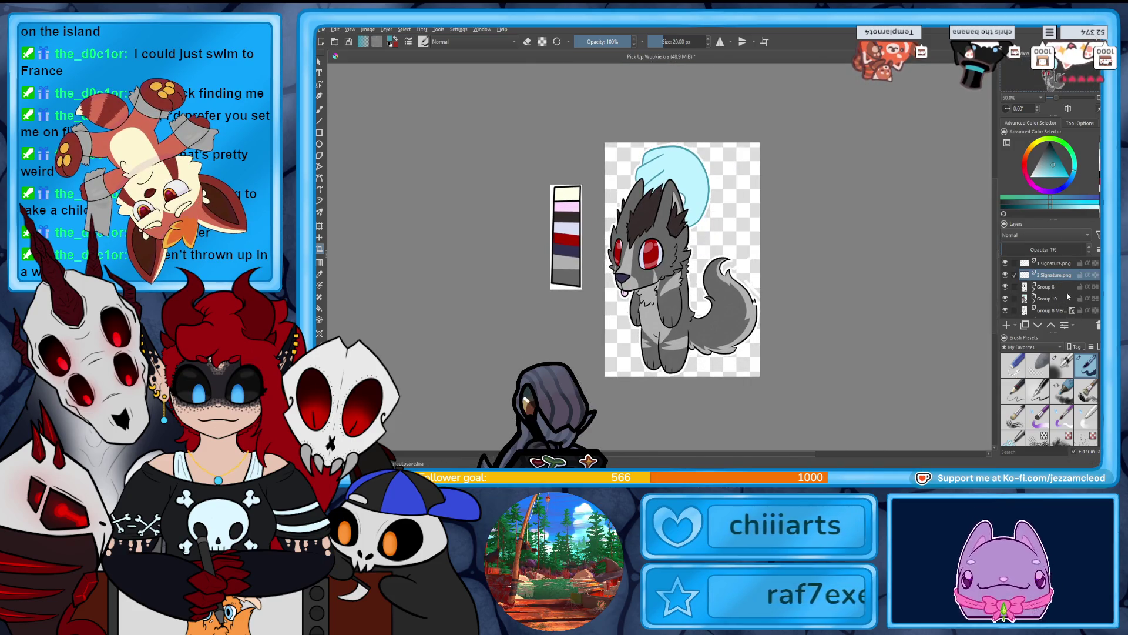
pyautogui.click(1055, 310)
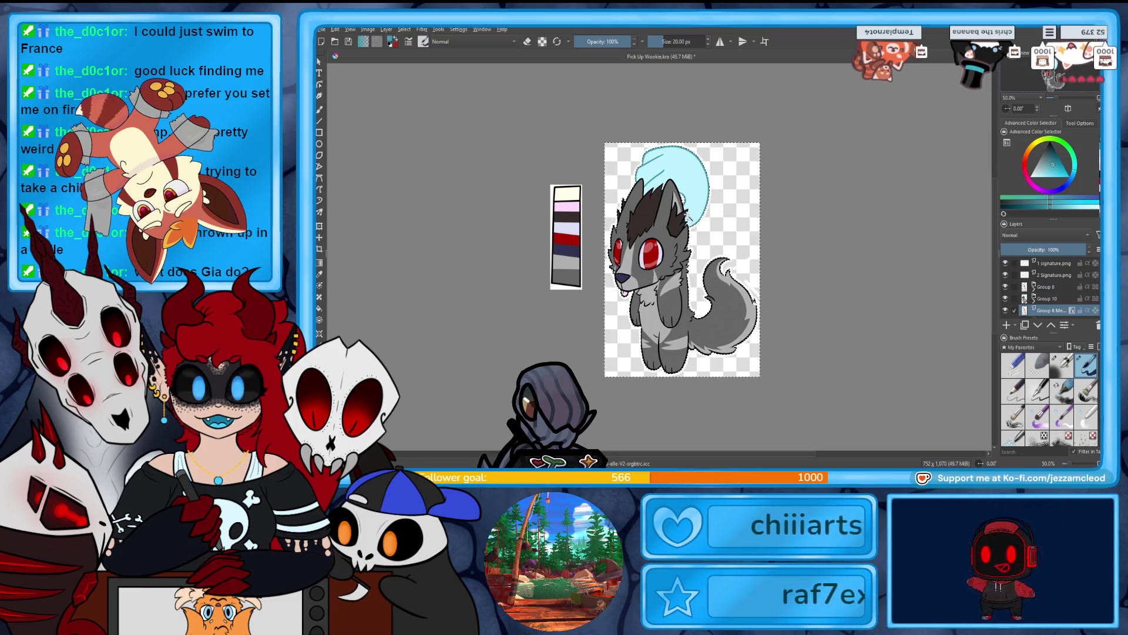
pyautogui.press('b')
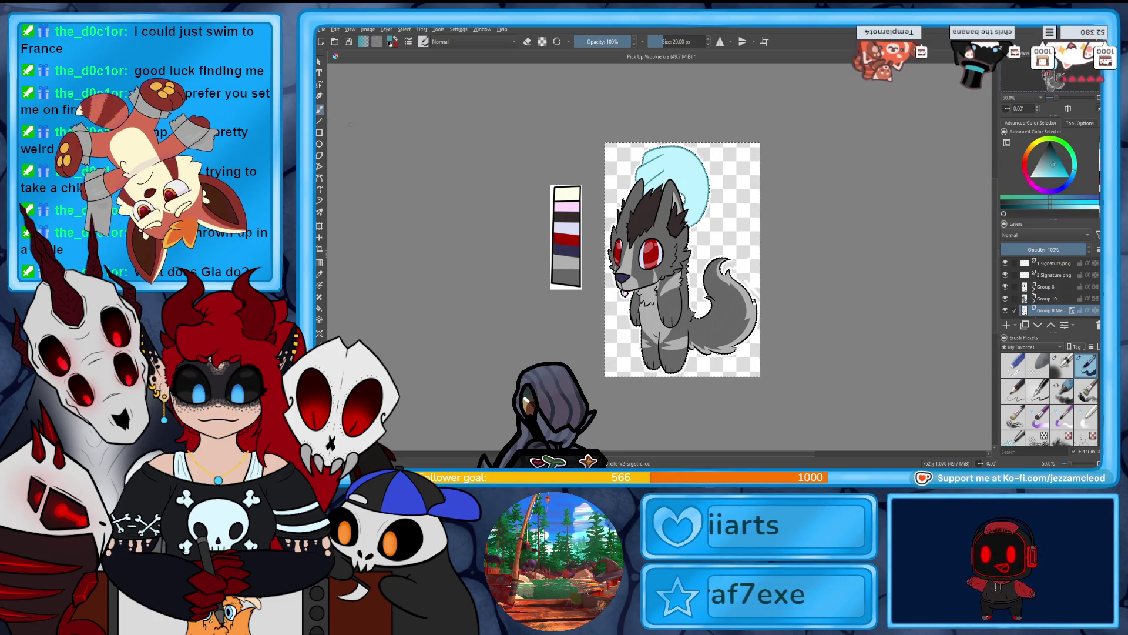
pyautogui.click(1049, 275)
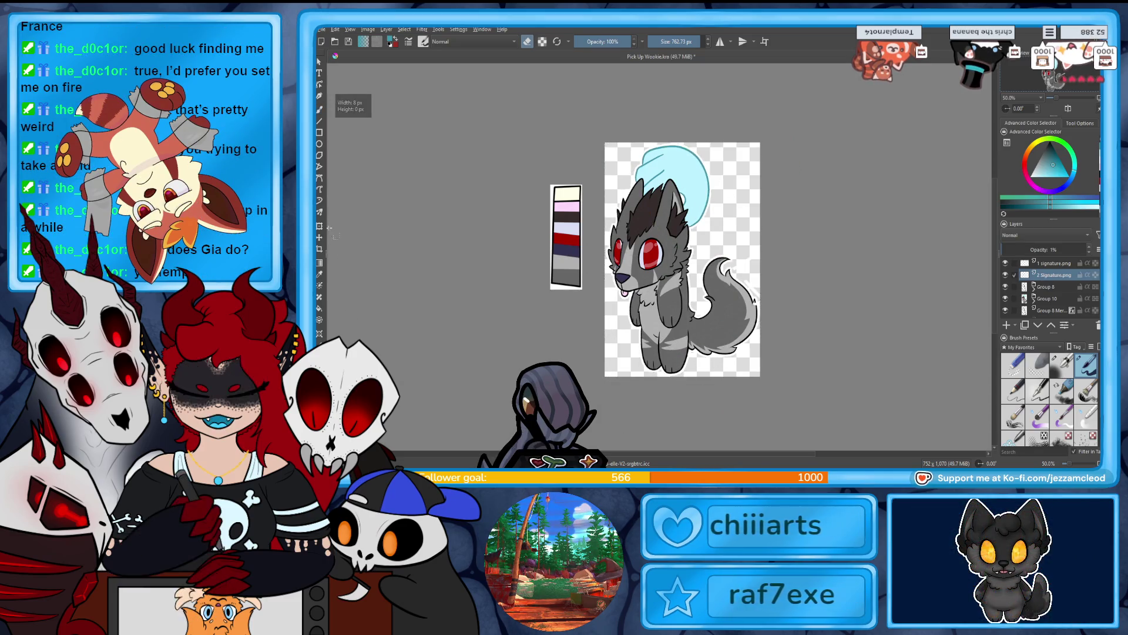
pyautogui.click(1051, 263)
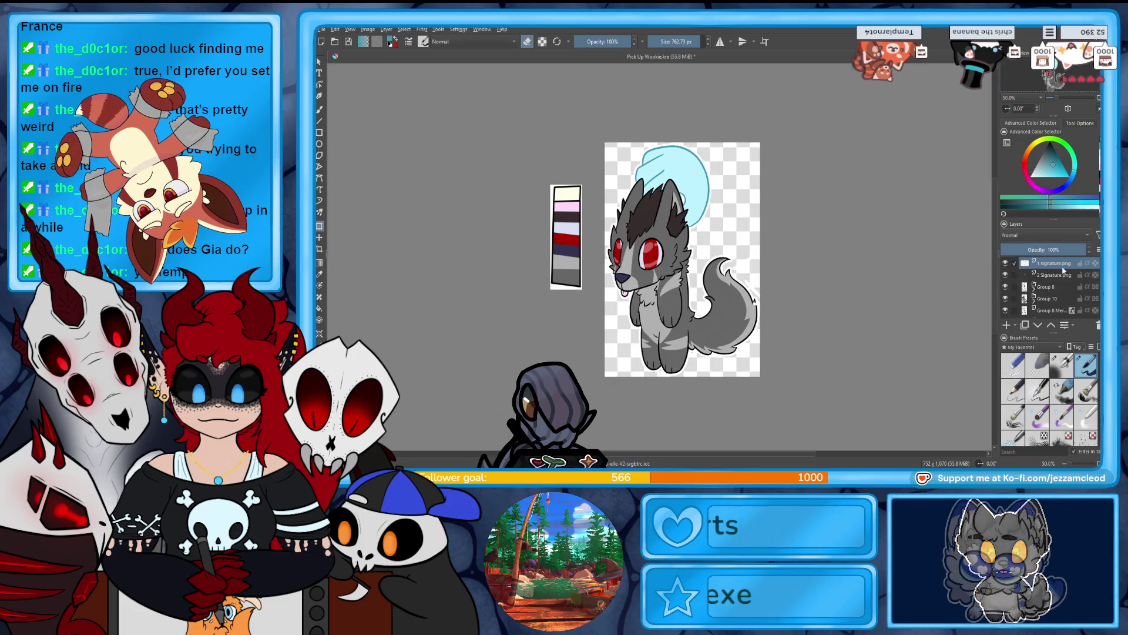
# Place the white signature over the wolf's head and duplicate its layer.
pyautogui.moveTo(789, 288); pyautogui.dragTo(704, 243)
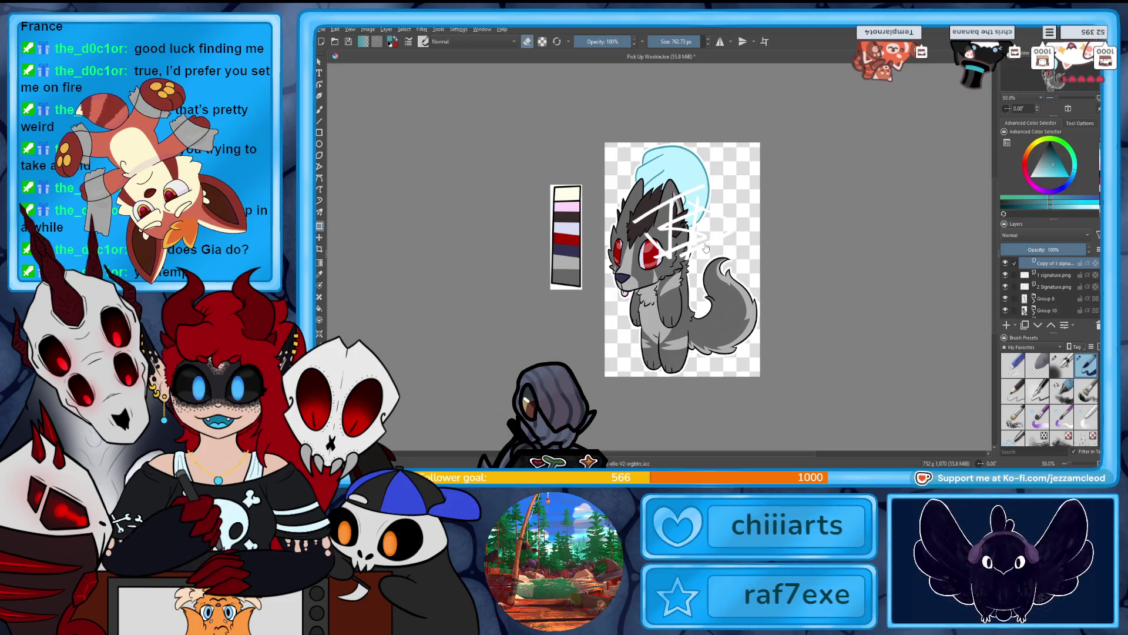
pyautogui.press('Return')
pyautogui.hotkey('ctrl', 'j')
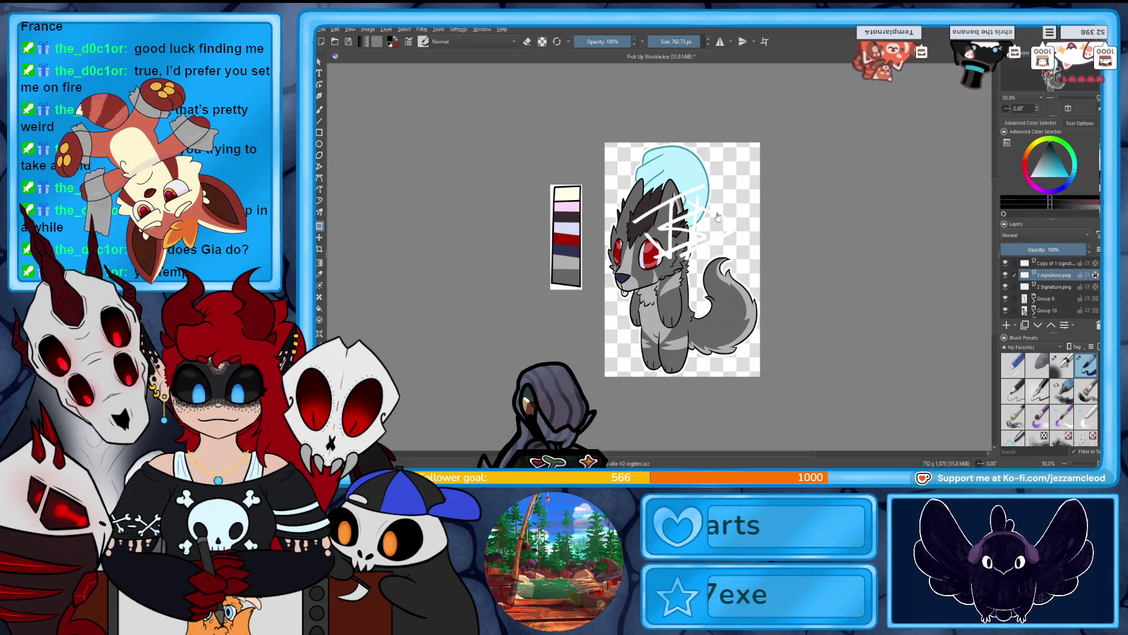
pyautogui.press('b')
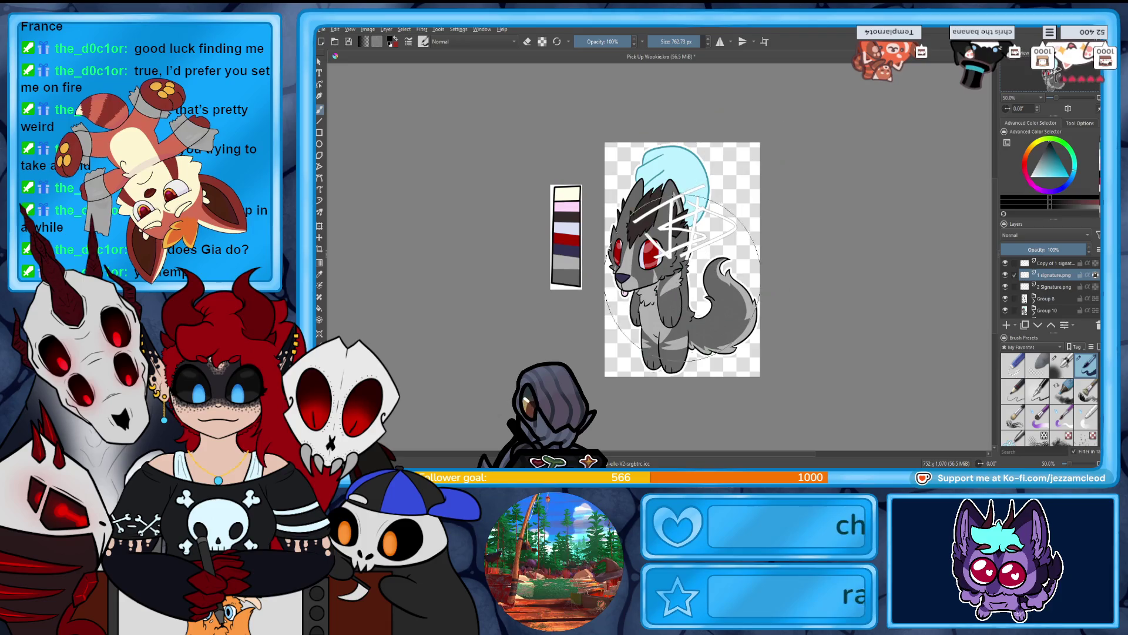
pyautogui.click(321, 225)
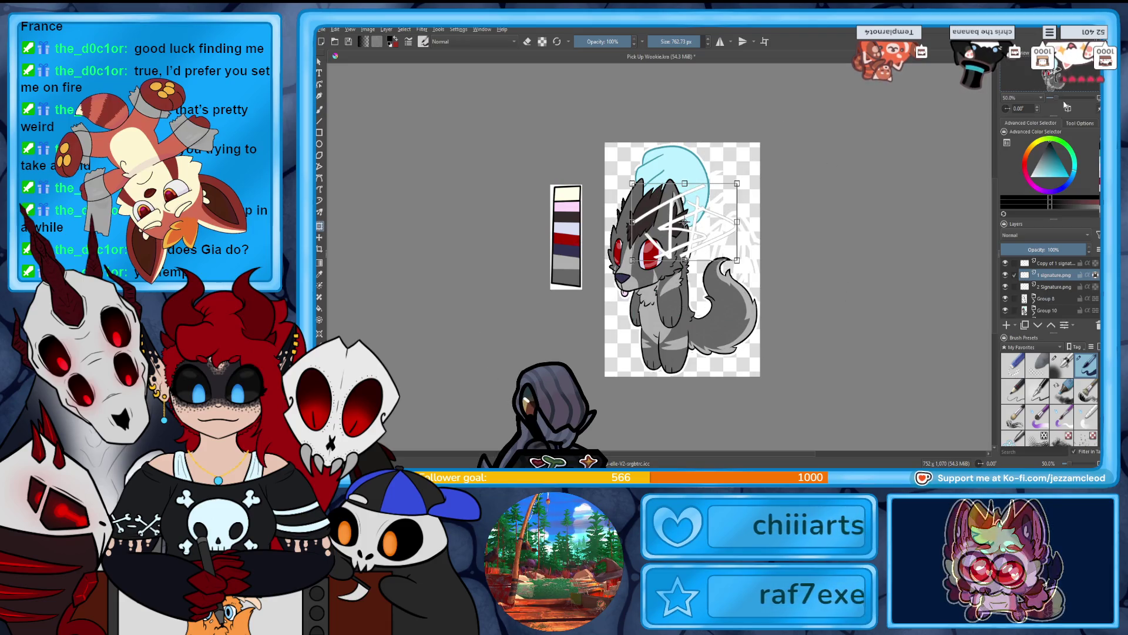
pyautogui.scroll(3, 779, 225)
pyautogui.moveTo(779, 225); pyautogui.dragTo(780, 227)
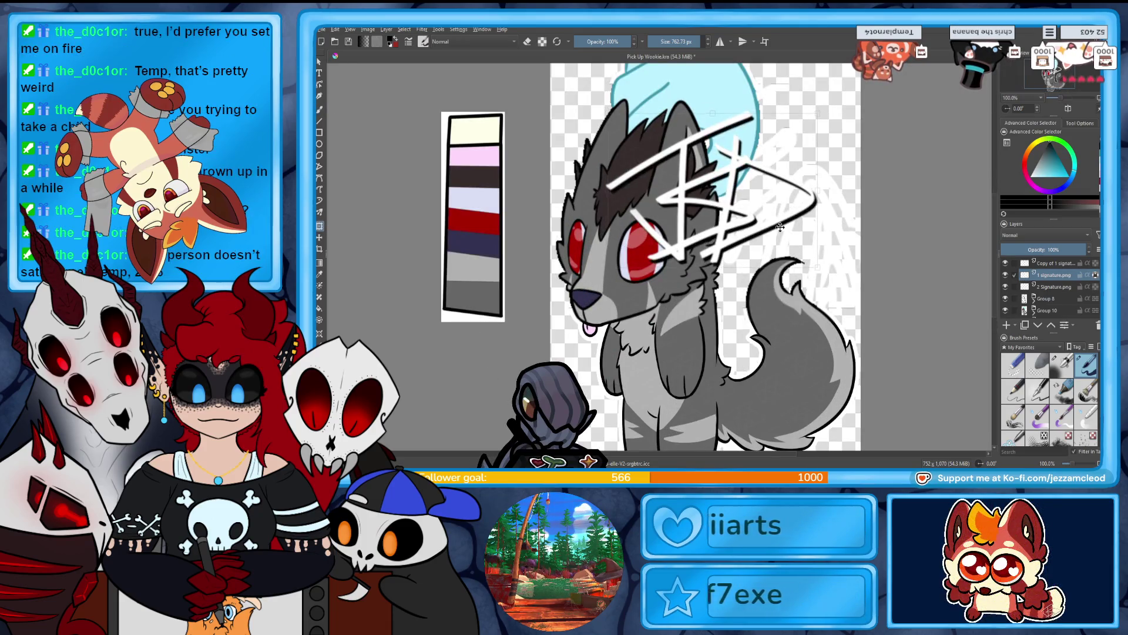
# Fade the 1 signature.png layer to 31% and shrink the signature beside the tail.
pyautogui.click(1059, 283)
pyautogui.click(1061, 274)
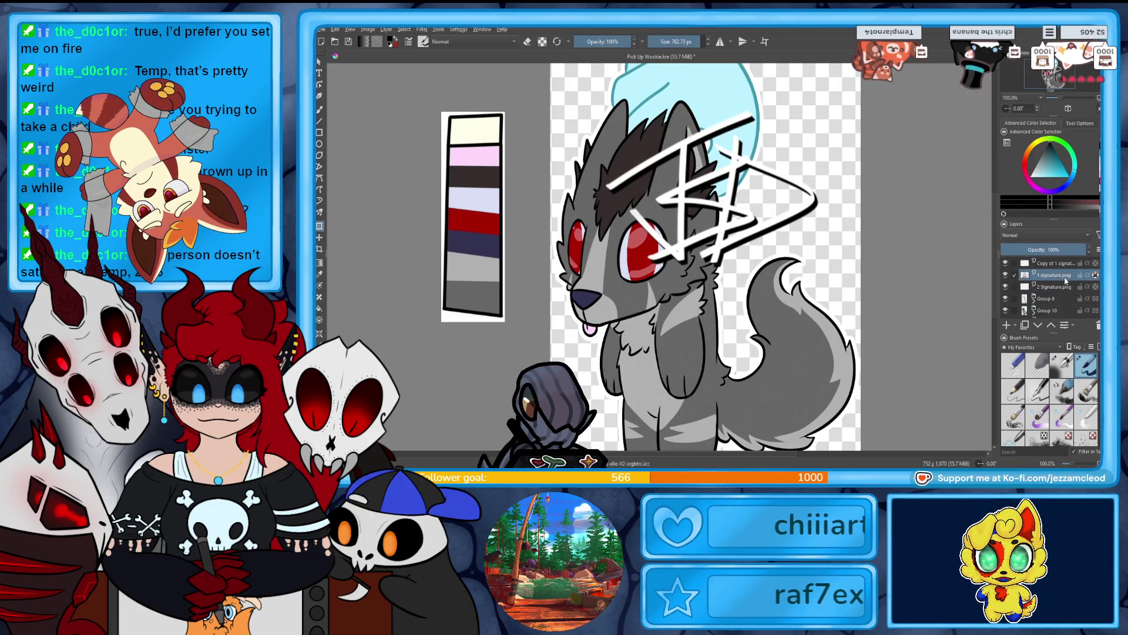
pyautogui.click(1058, 263)
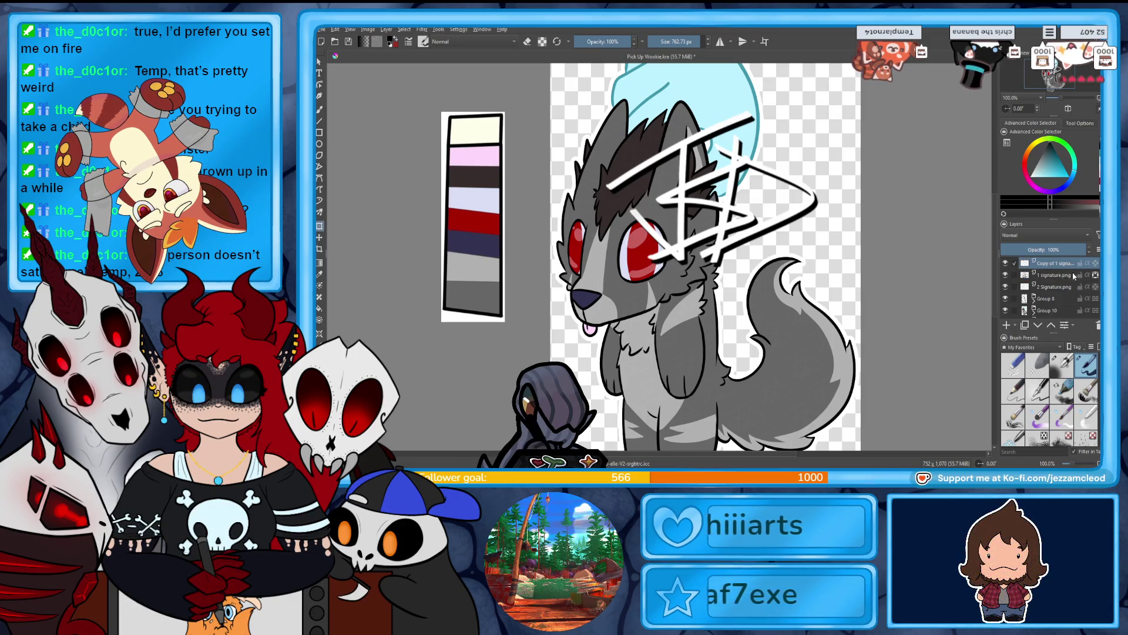
pyautogui.moveTo(1066, 254)
pyautogui.mouseDown()
pyautogui.moveTo(1010, 254)
pyautogui.moveTo(1019, 255)
pyautogui.mouseUp()
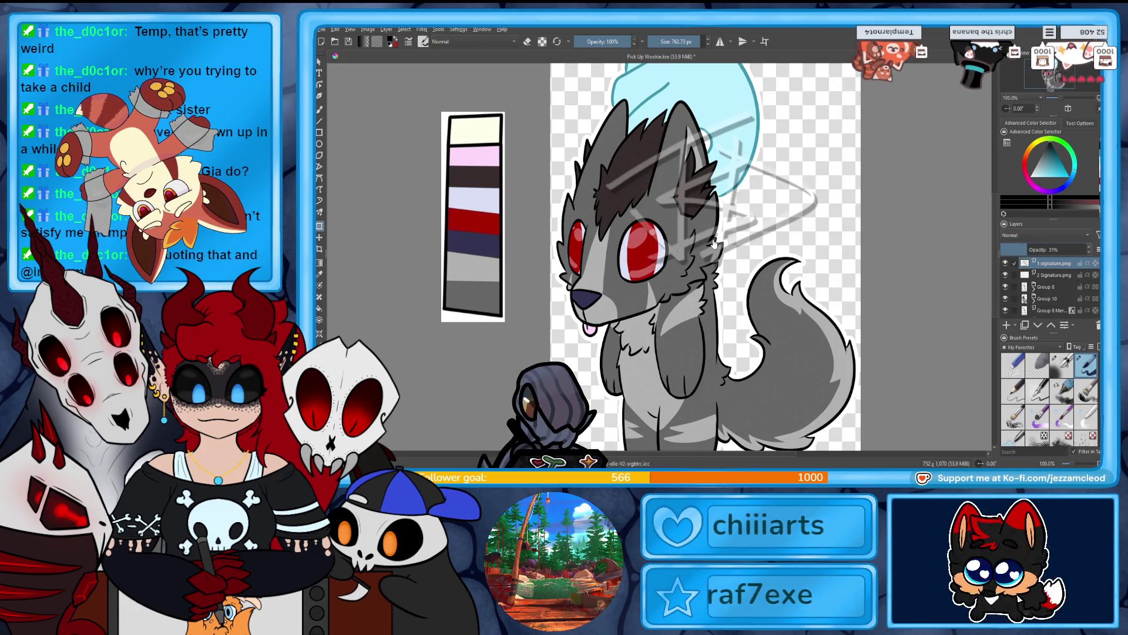
pyautogui.moveTo(713, 227)
pyautogui.mouseDown()
pyautogui.moveTo(732, 129)
pyautogui.moveTo(777, 469)
pyautogui.mouseUp()
pyautogui.scroll(-3, 775, 423)
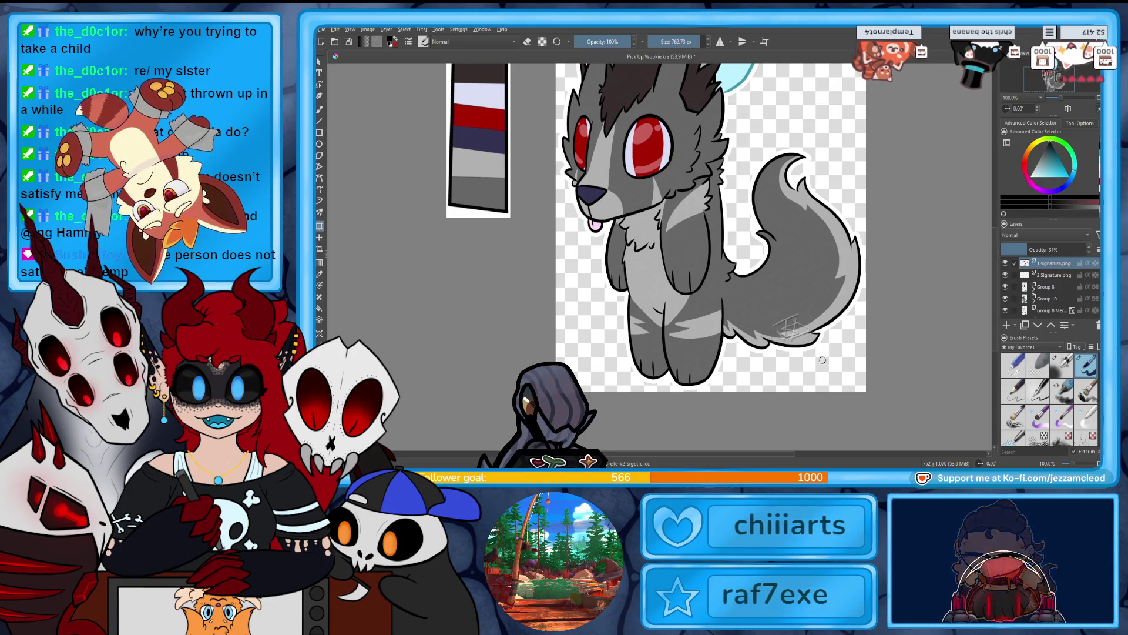
# Nudge the signature down-right by the tail, fade it to 24%, and zoom to 50%.
pyautogui.moveTo(774, 313); pyautogui.dragTo(801, 339)
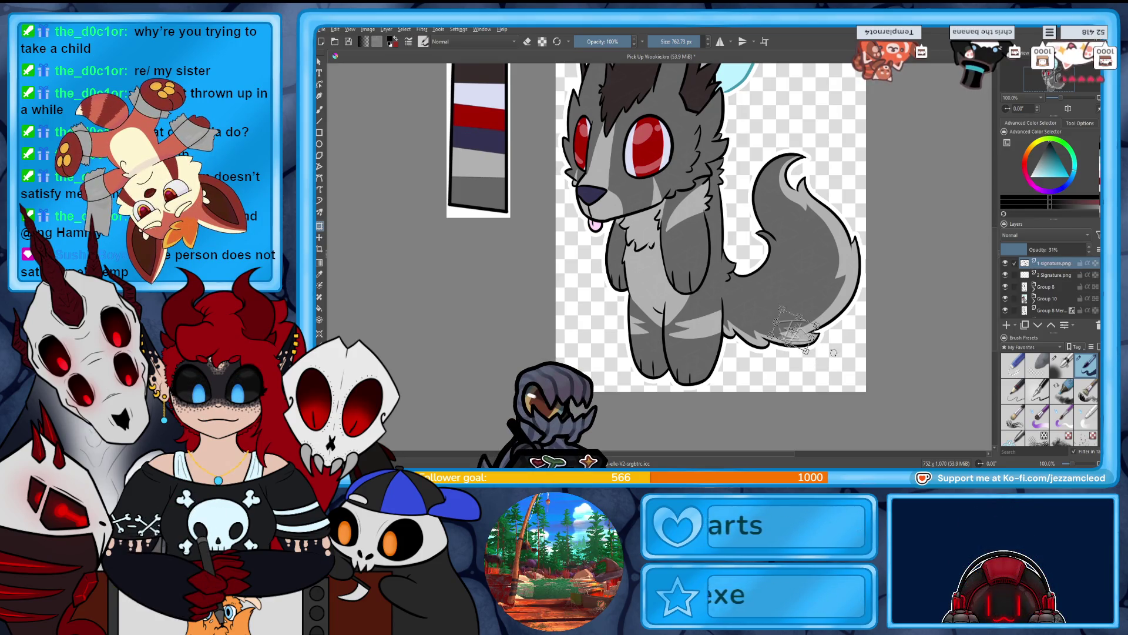
pyautogui.moveTo(1029, 250); pyautogui.dragTo(1022, 251)
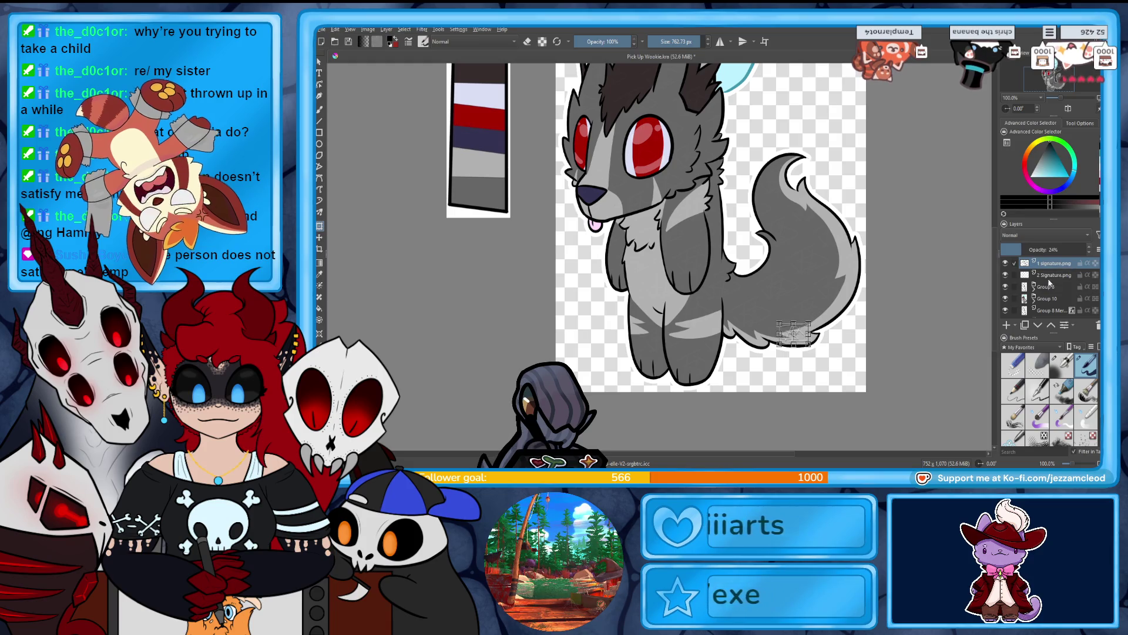
pyautogui.moveTo(1064, 267)
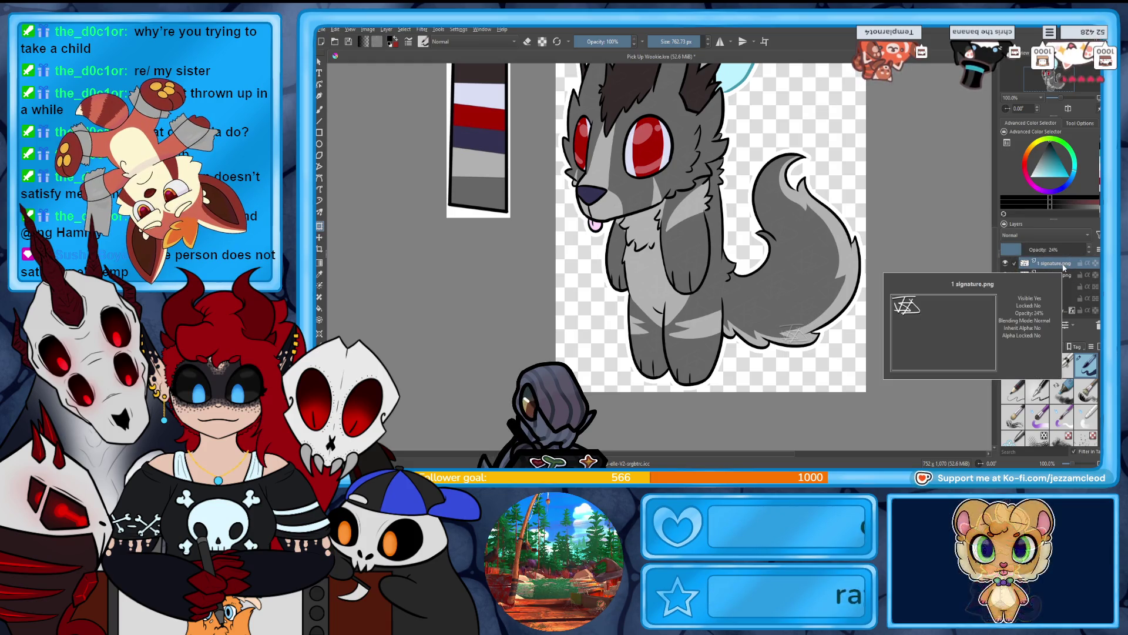
pyautogui.scroll(-2, 1062, 86)
pyautogui.click(1062, 85)
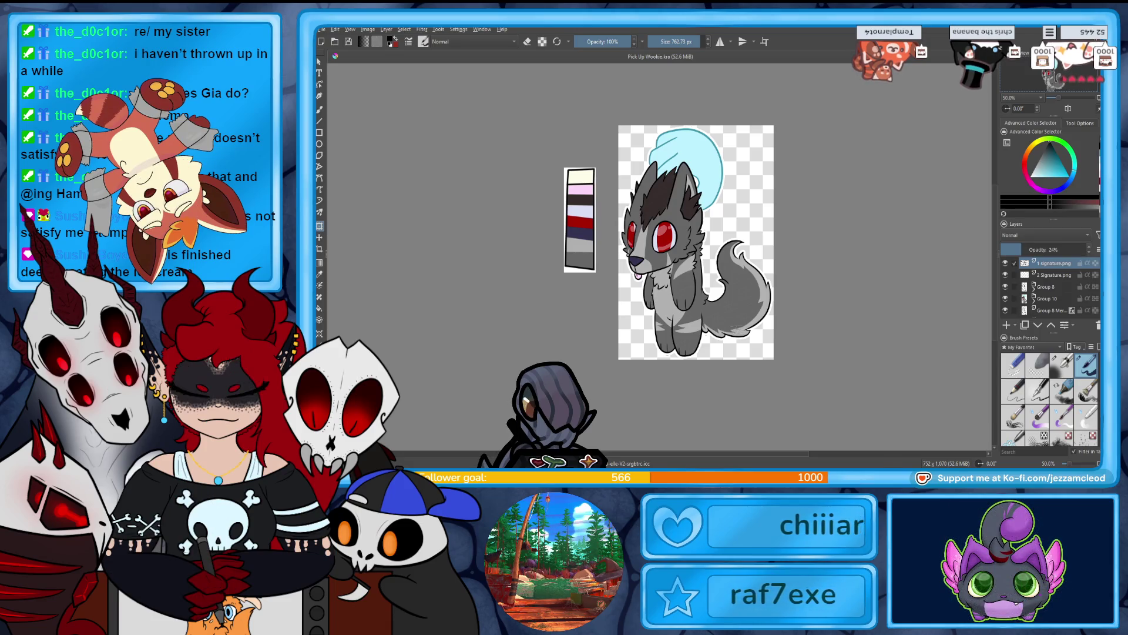
# Export the drawing as Pick Up Wookie.png with the default PNG options.
pyautogui.hotkey('ctrl', 'shift', 'e')
pyautogui.click(751, 345)
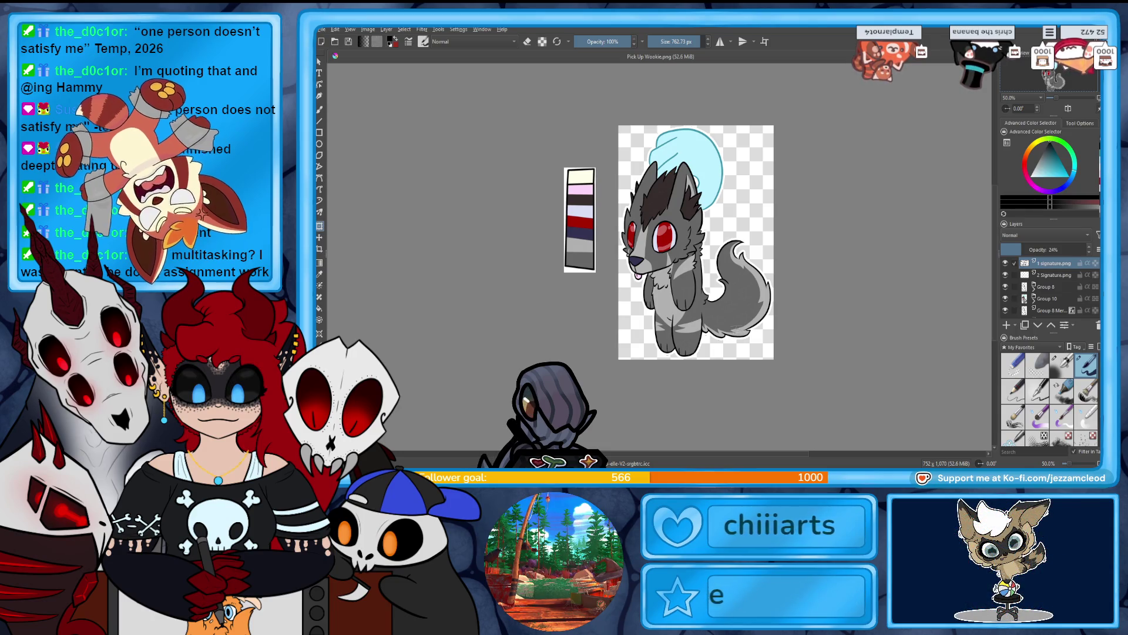
# Close the wolf file, drop its PNG from Recent Images, and create a blank 1754 × 1240 px document.
pyautogui.hotkey('ctrl', 'w')
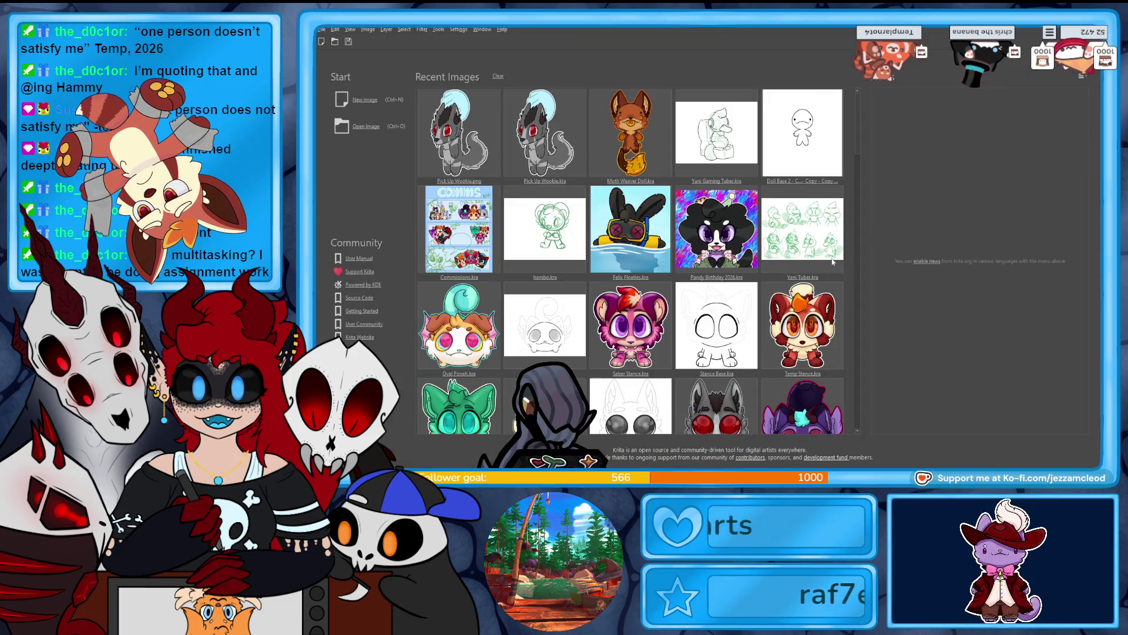
pyautogui.click(489, 160)
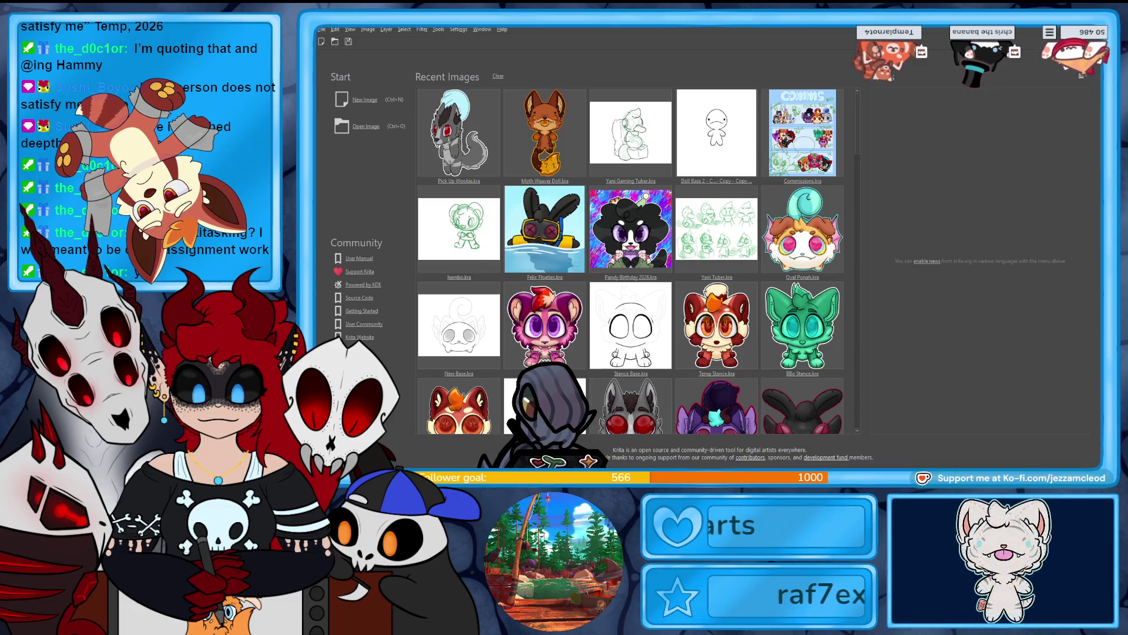
pyautogui.click(360, 112)
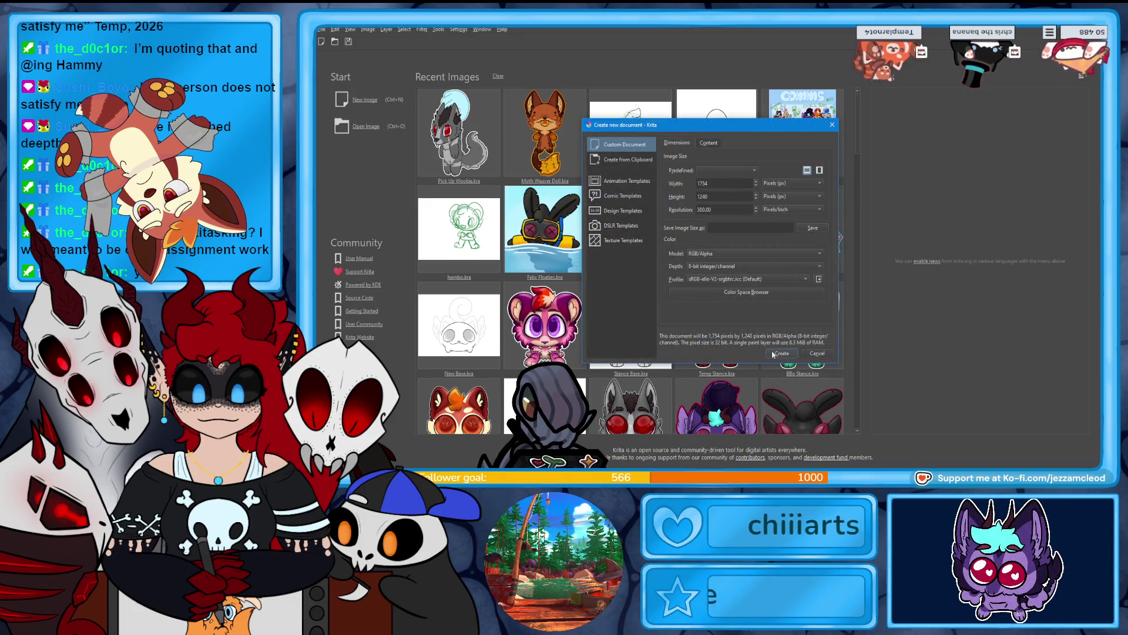
pyautogui.click(781, 353)
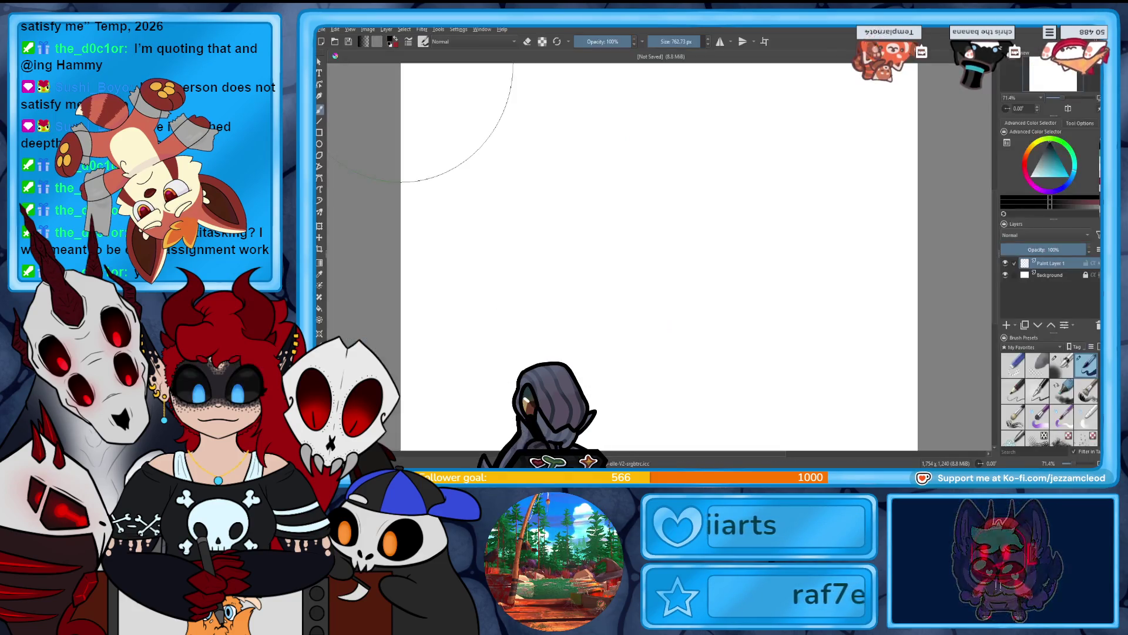
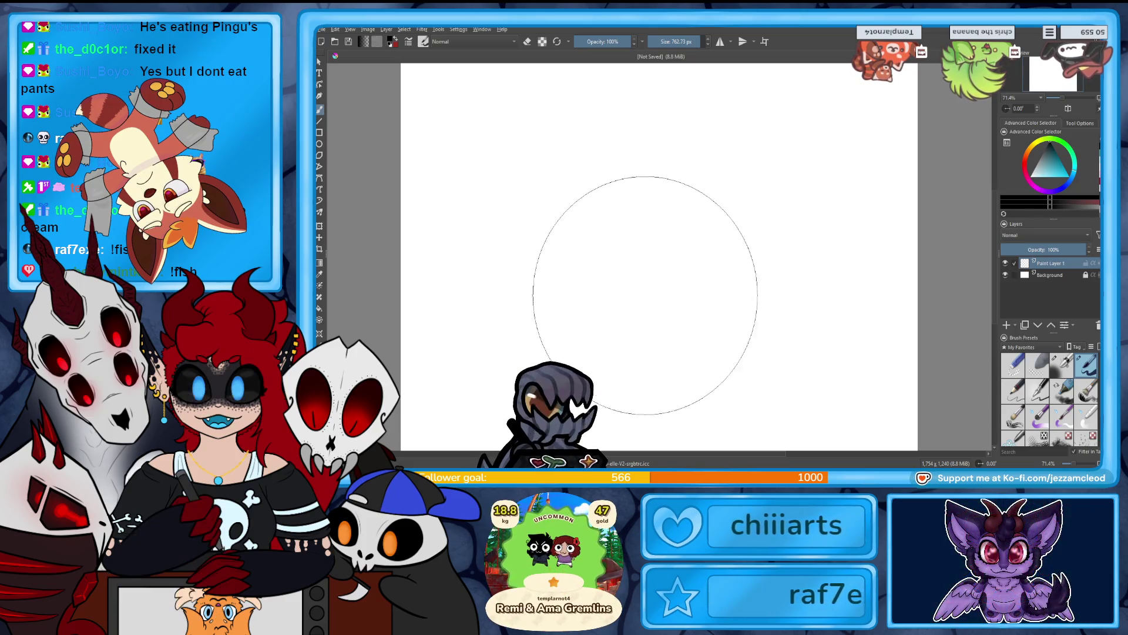
# Set the brush size to 20 px and pick green as the sketching colour.
pyautogui.click(676, 42)
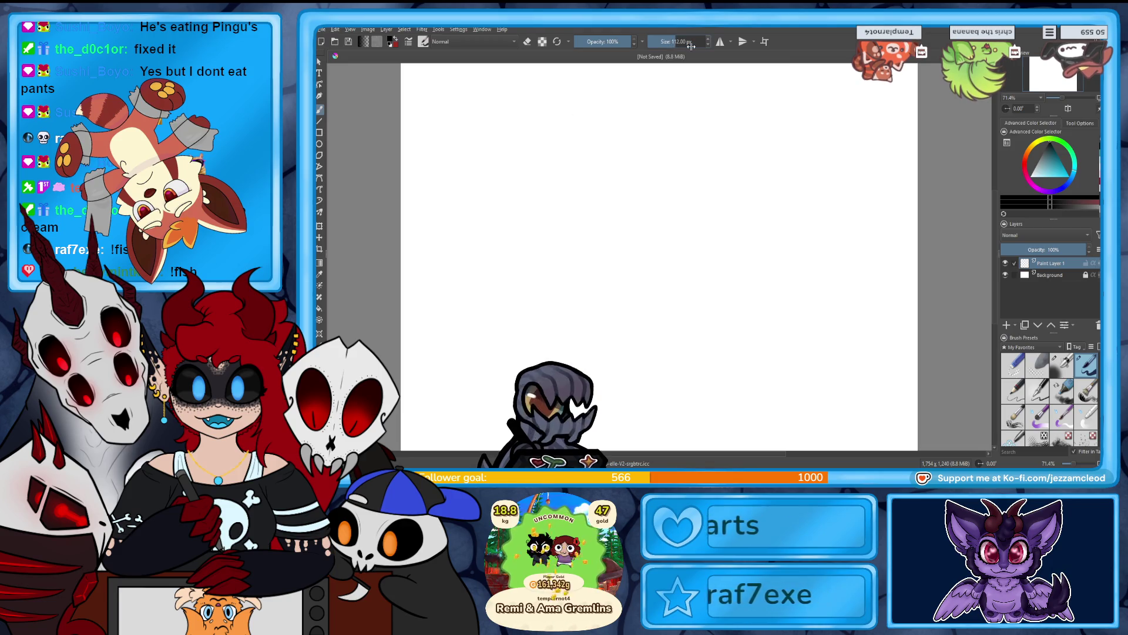
pyautogui.write('20')
pyautogui.press('Return')
pyautogui.moveTo(1062, 154); pyautogui.dragTo(1061, 157)
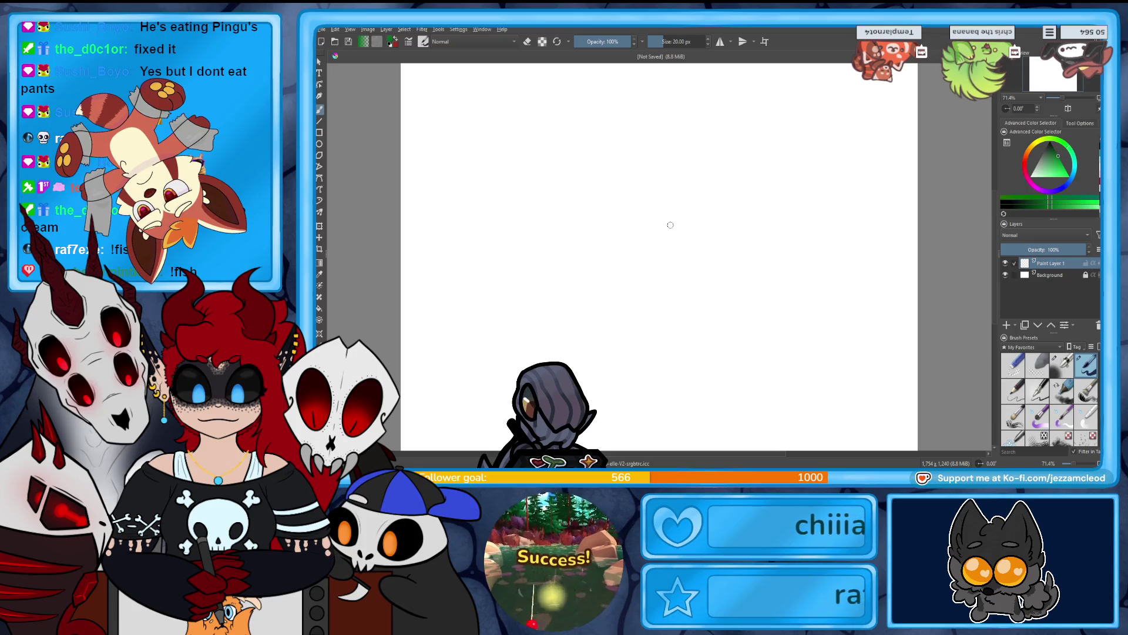
# Draw and undo a test arc, switch to the 15 px preset, and start a head circle.
pyautogui.moveTo(672, 178); pyautogui.dragTo(698, 247)
pyautogui.hotkey('ctrl', 'z')
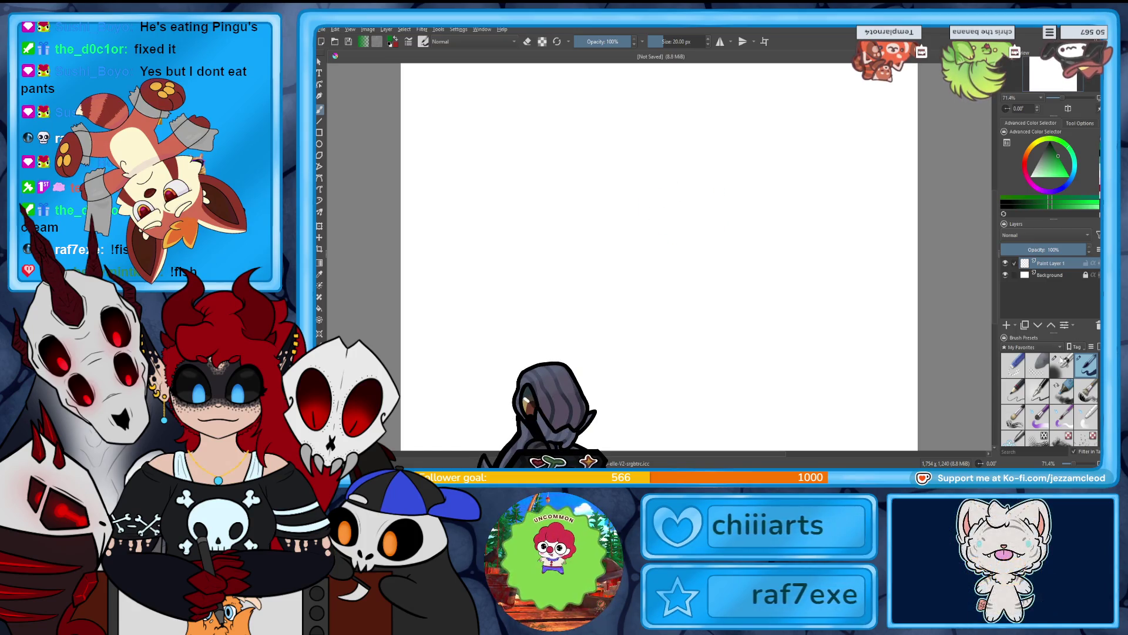
pyautogui.press('/')
pyautogui.moveTo(651, 166); pyautogui.dragTo(688, 157)
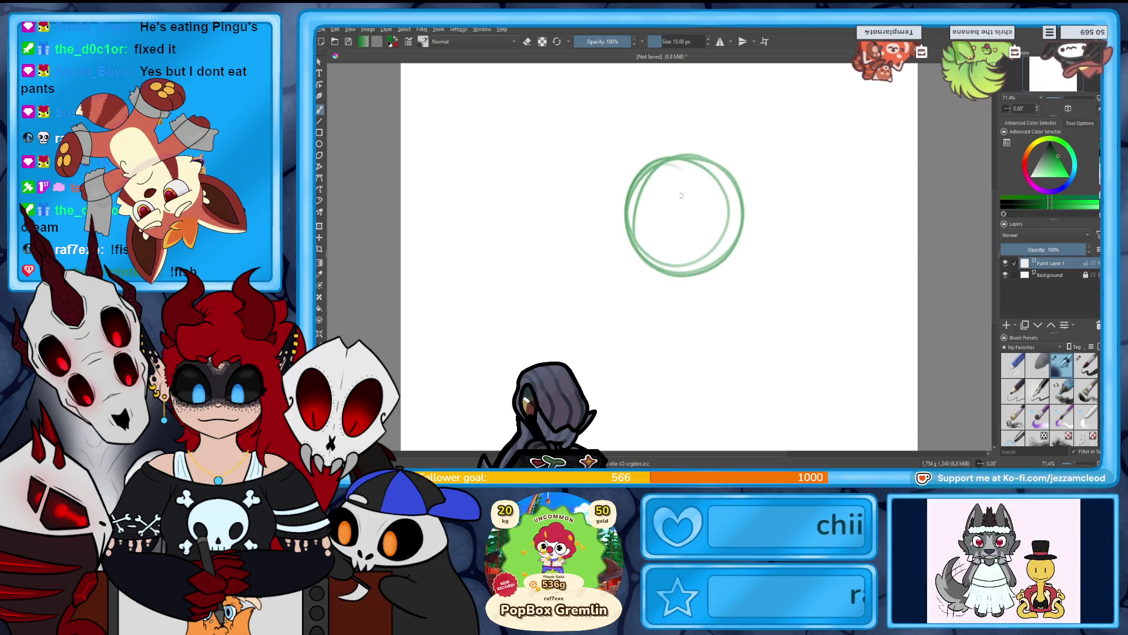
# Sketch vertical, diagonal and arched guide lines inside the head circle, plus outer side curves.
pyautogui.moveTo(703, 156); pyautogui.dragTo(702, 206)
pyautogui.moveTo(751, 179); pyautogui.dragTo(702, 207)
pyautogui.moveTo(780, 203); pyautogui.dragTo(706, 205)
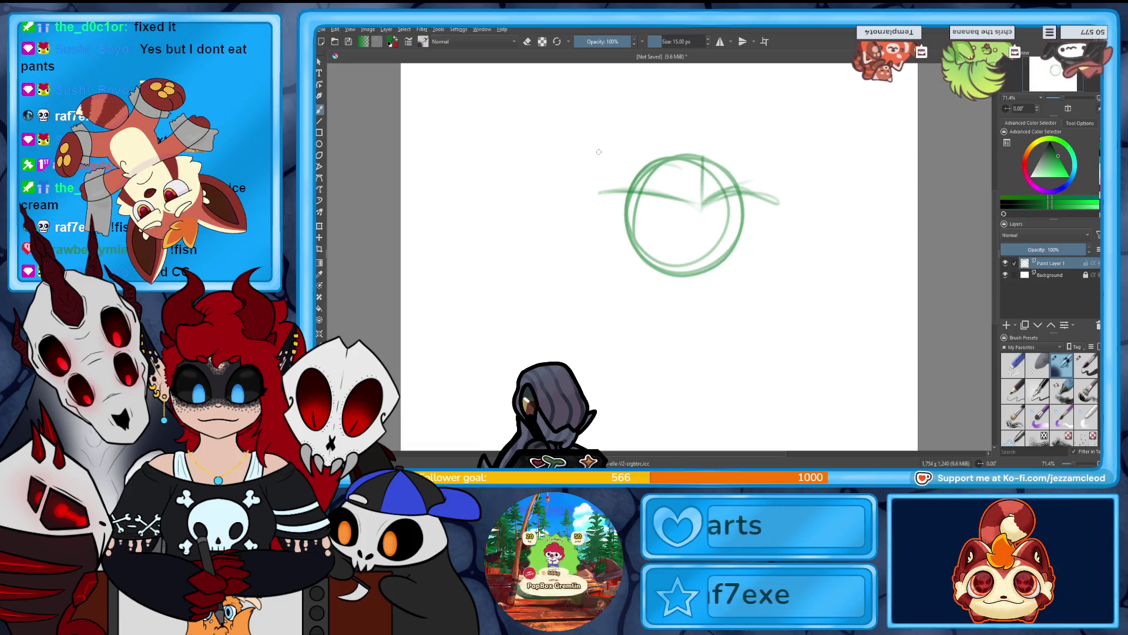
pyautogui.moveTo(610, 145)
pyautogui.mouseDown()
pyautogui.moveTo(693, 158)
pyautogui.moveTo(681, 151)
pyautogui.mouseUp()
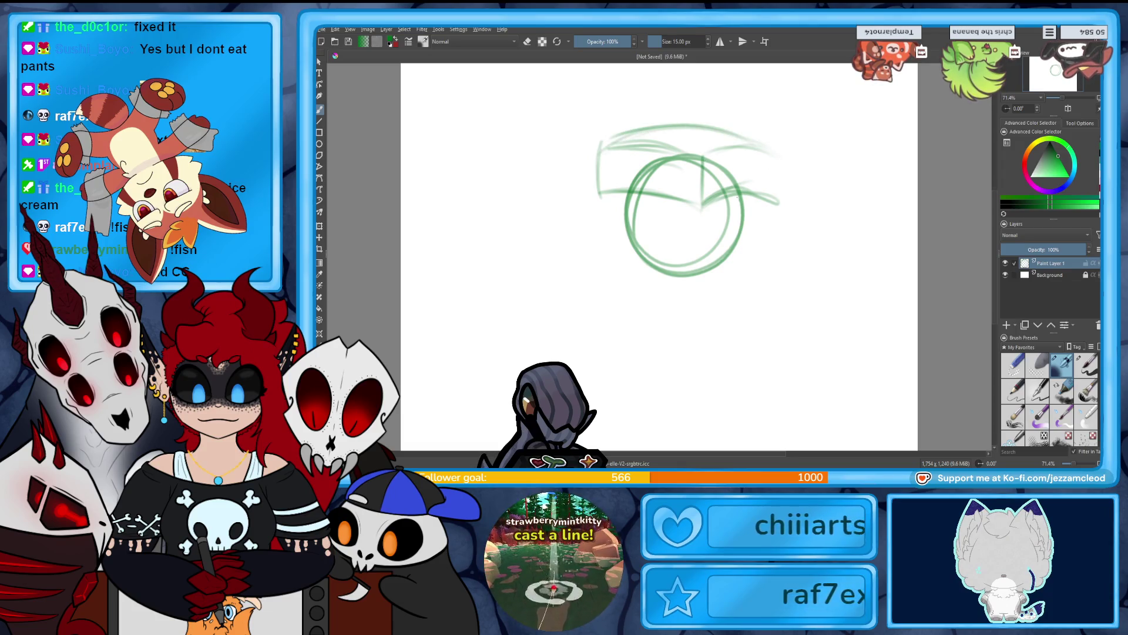
pyautogui.moveTo(613, 266); pyautogui.dragTo(676, 271)
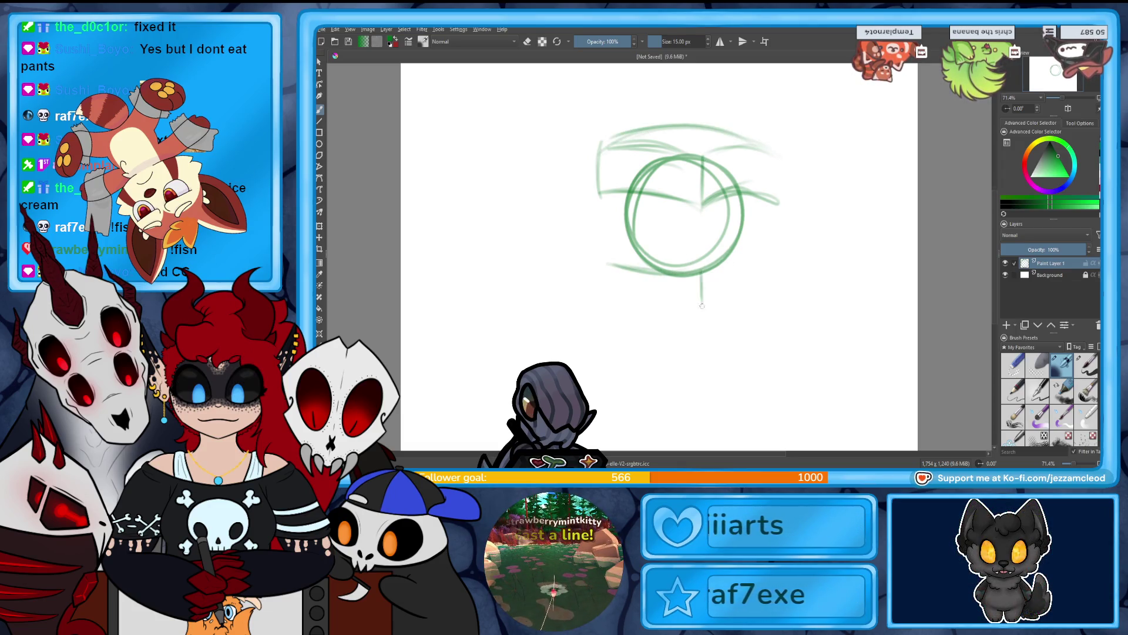
pyautogui.moveTo(766, 232); pyautogui.dragTo(779, 206)
pyautogui.hotkey('ctrl', 'z')
pyautogui.moveTo(712, 275); pyautogui.dragTo(774, 201)
pyautogui.moveTo(607, 264)
pyautogui.mouseDown()
pyautogui.moveTo(611, 294)
pyautogui.moveTo(697, 307)
pyautogui.moveTo(780, 239)
pyautogui.moveTo(708, 312)
pyautogui.mouseUp()
pyautogui.moveTo(786, 235); pyautogui.dragTo(728, 304)
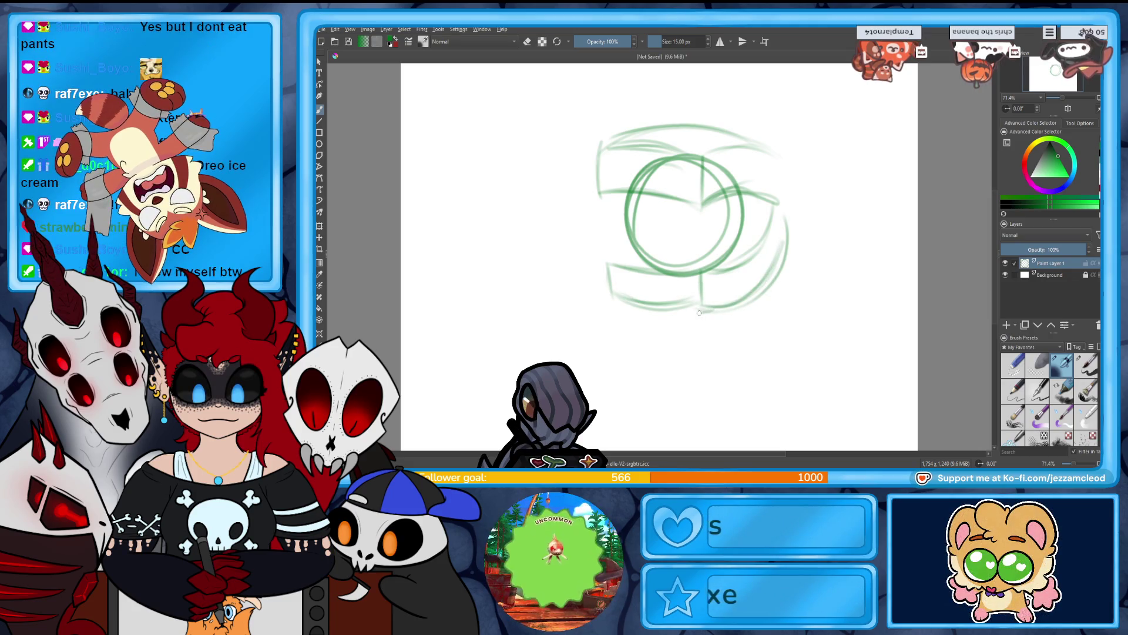
pyautogui.moveTo(611, 303); pyautogui.dragTo(700, 316)
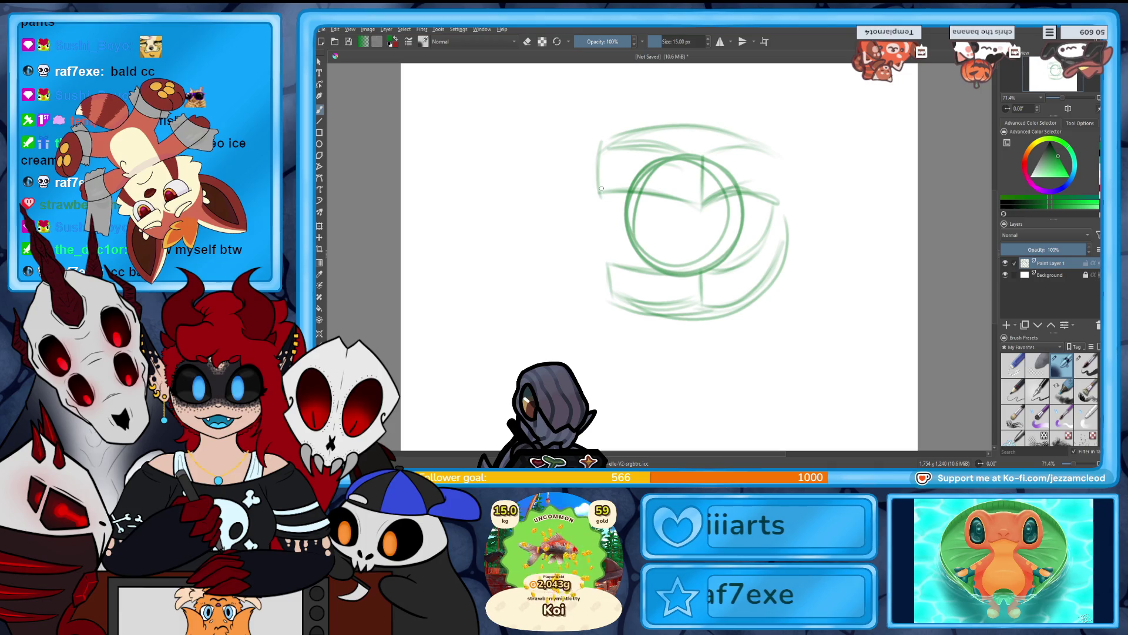
# Darken the left and lower sketch lines and draw a jagged zigzag jaw across the middle.
pyautogui.moveTo(600, 170)
pyautogui.mouseDown()
pyautogui.moveTo(600, 197)
pyautogui.moveTo(602, 179)
pyautogui.mouseUp()
pyautogui.moveTo(684, 203); pyautogui.dragTo(696, 241)
pyautogui.moveTo(610, 286); pyautogui.dragTo(614, 244)
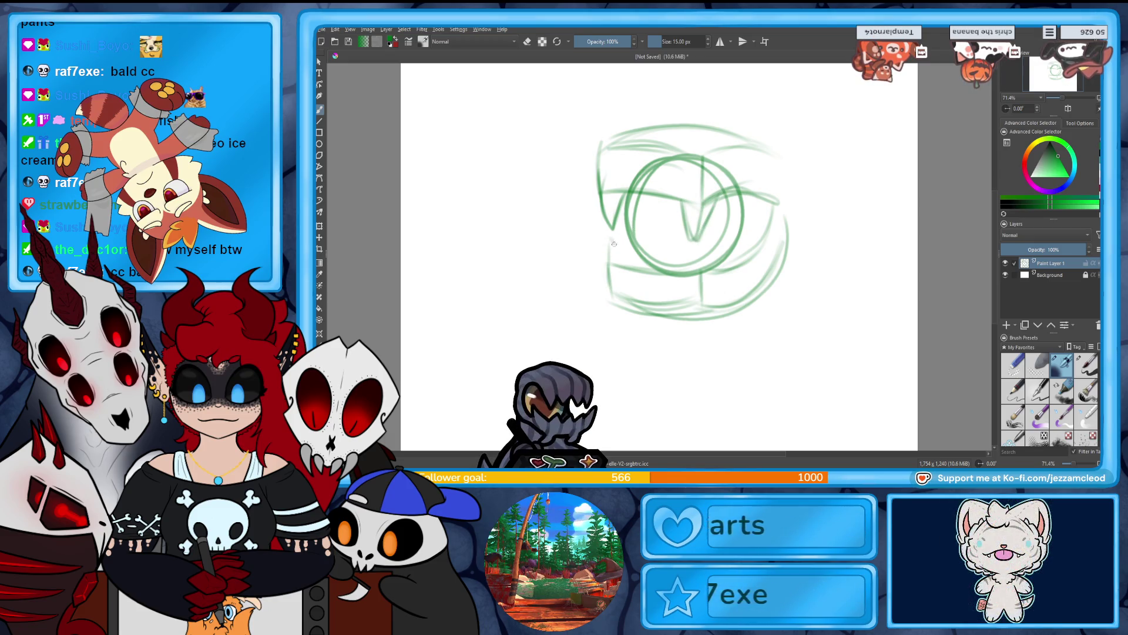
pyautogui.moveTo(709, 243); pyautogui.dragTo(689, 279)
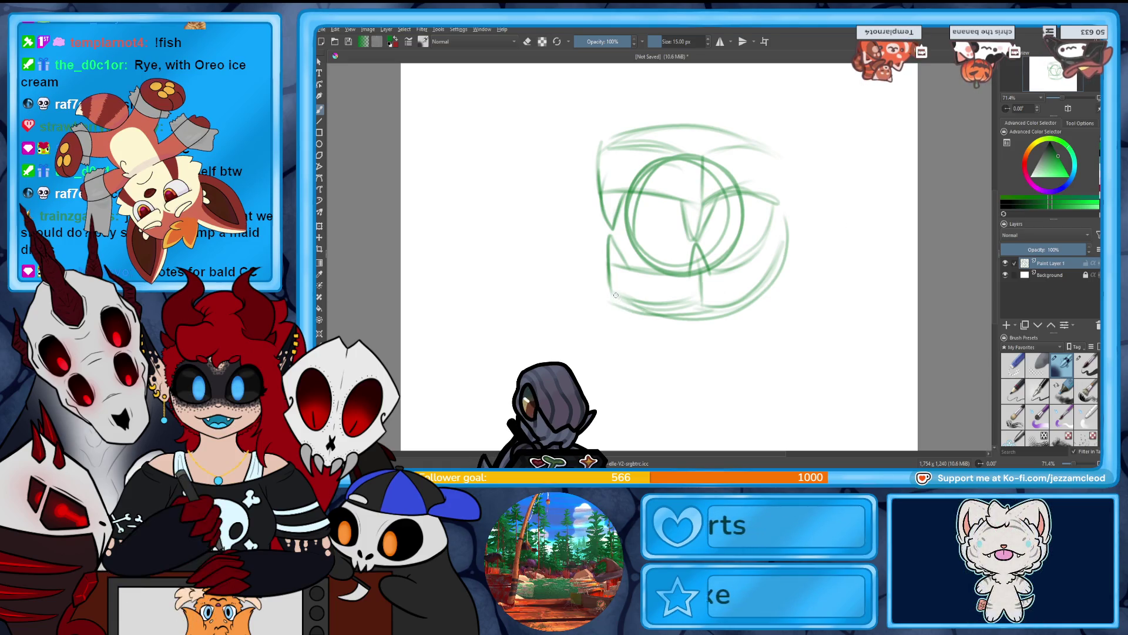
pyautogui.moveTo(622, 326); pyautogui.dragTo(639, 313)
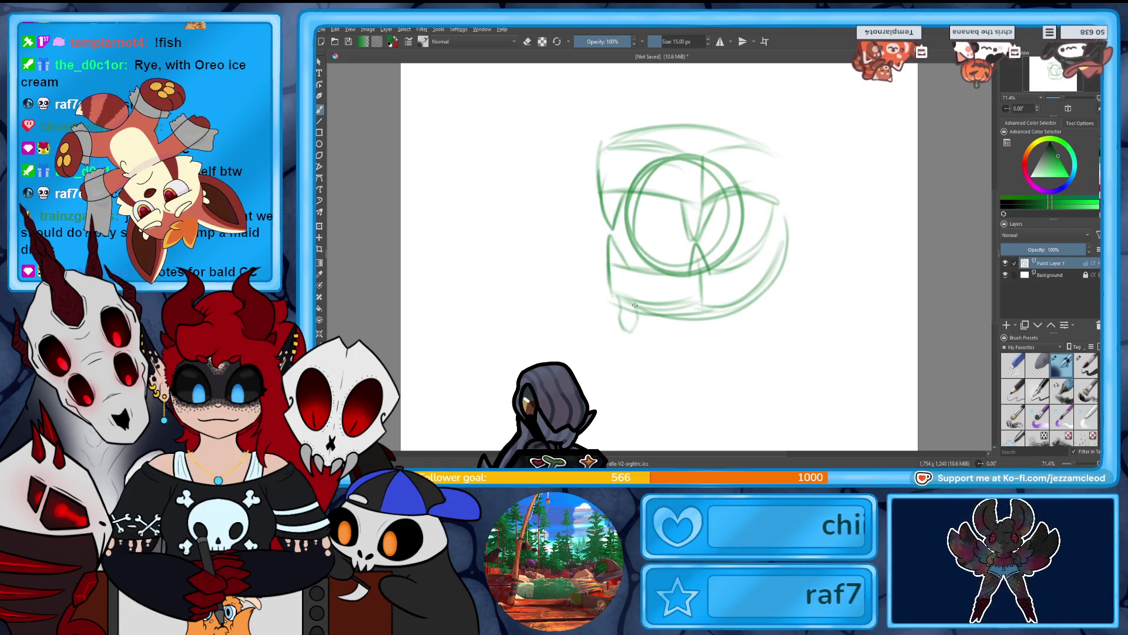
pyautogui.hotkey('ctrl', 'z')
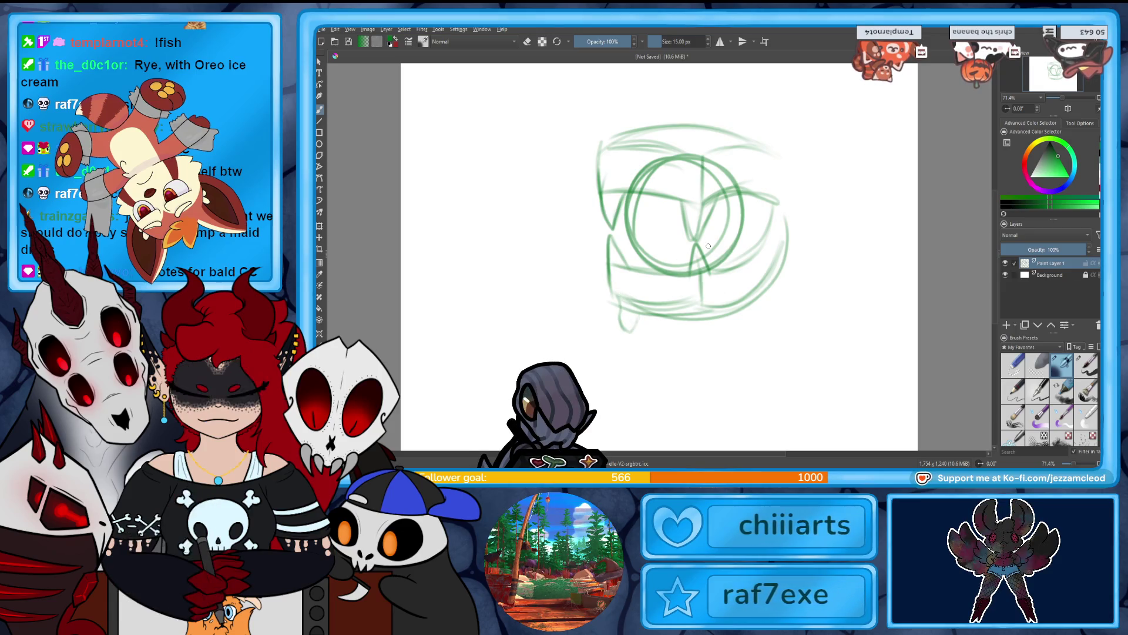
pyautogui.moveTo(614, 296)
pyautogui.mouseDown()
pyautogui.moveTo(638, 327)
pyautogui.moveTo(688, 332)
pyautogui.moveTo(683, 318)
pyautogui.mouseUp()
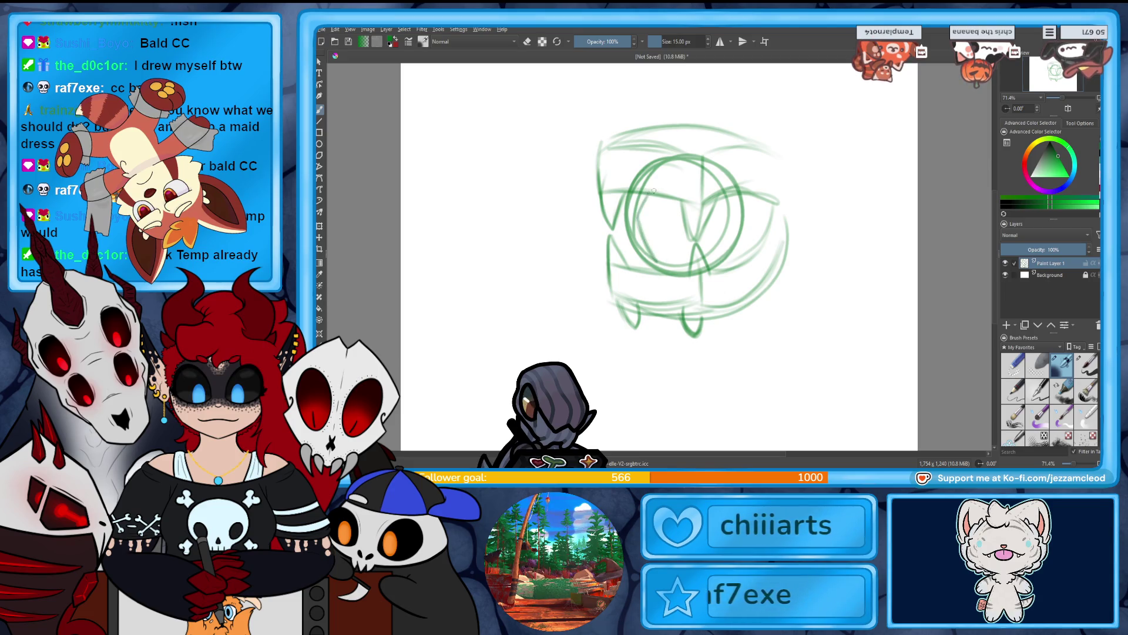
pyautogui.moveTo(611, 247); pyautogui.dragTo(711, 273)
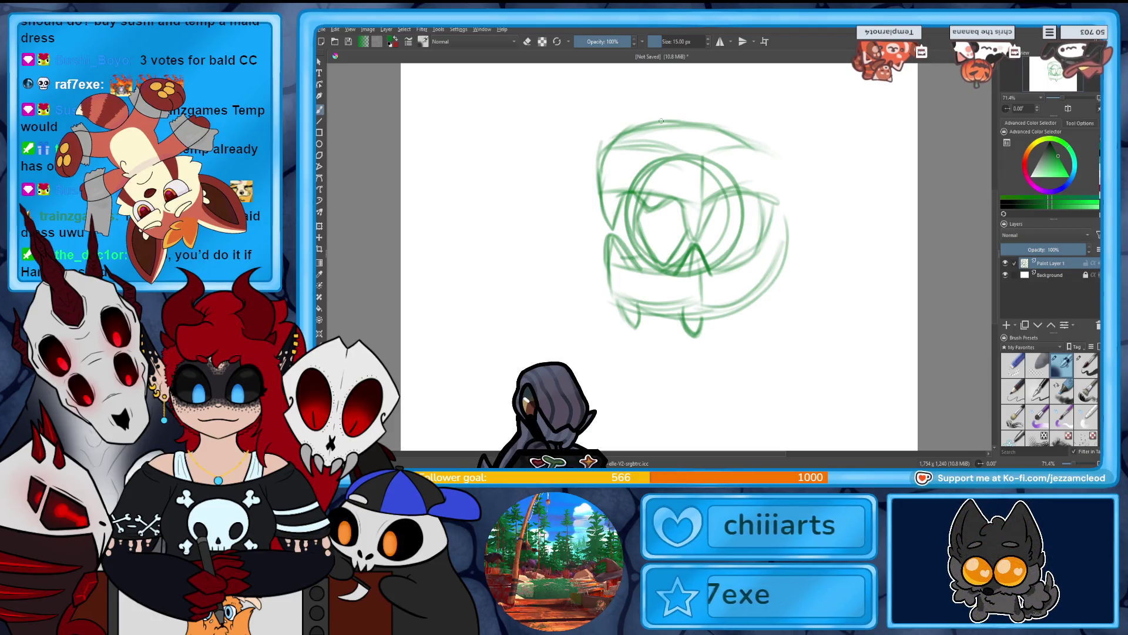
# Shrink the whole sketch and move it higher with a transform.
pyautogui.hotkey('ctrl', 't')
pyautogui.moveTo(704, 340)
pyautogui.mouseDown()
pyautogui.moveTo(713, 259)
pyautogui.moveTo(694, 235)
pyautogui.mouseUp()
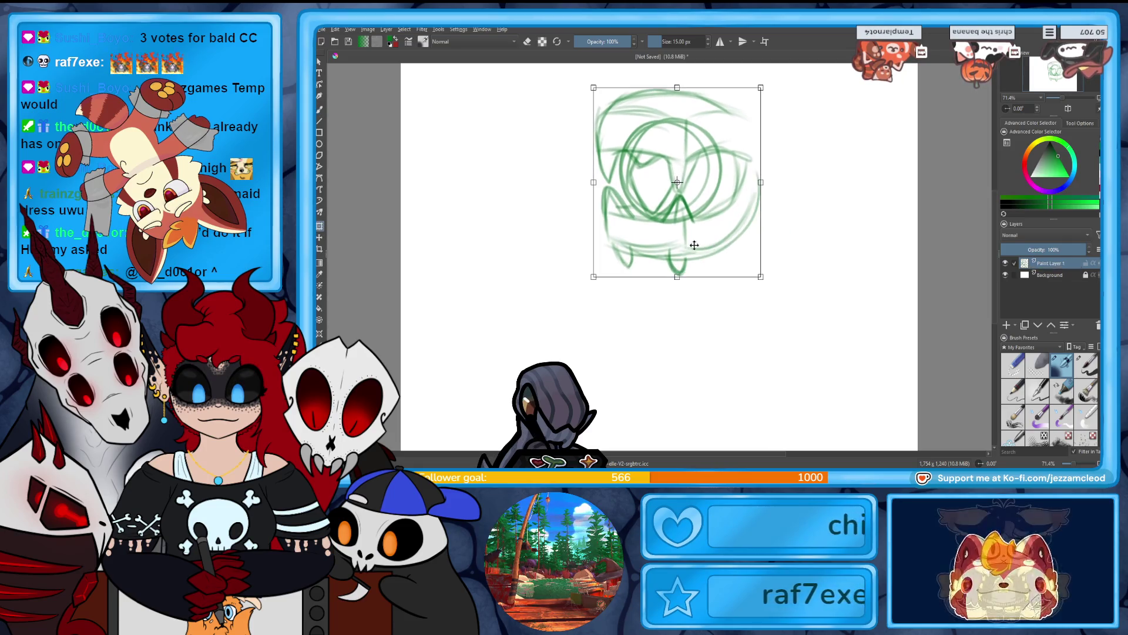
pyautogui.click(319, 110)
# Extend the head outline across the top and down the right side, then save as htgjdrh.kra.
pyautogui.moveTo(723, 106); pyautogui.dragTo(766, 159)
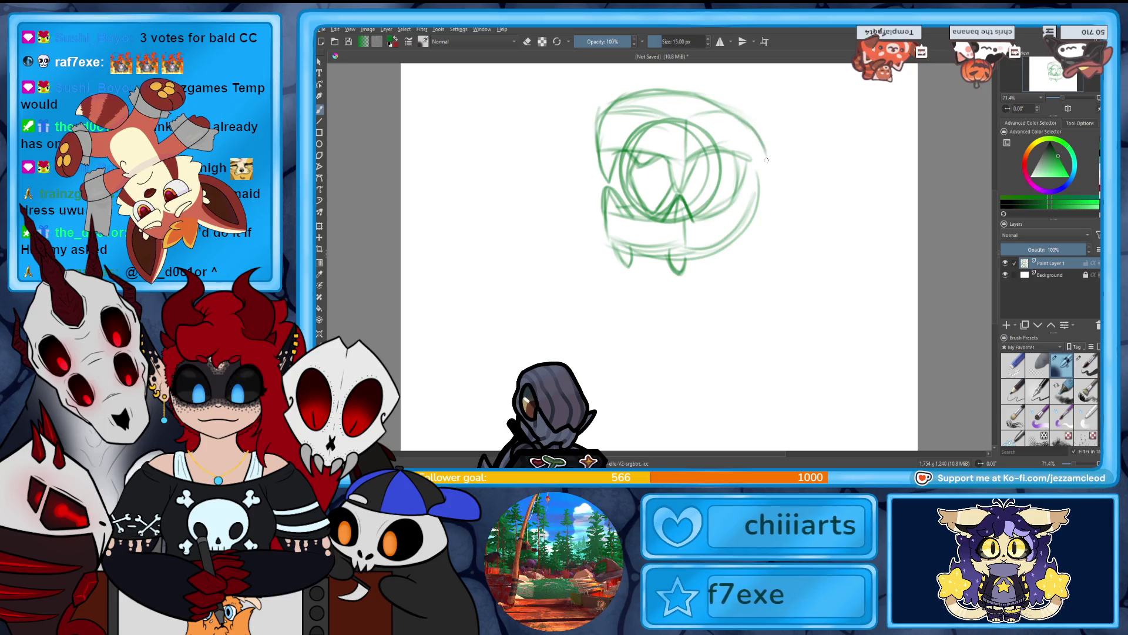
pyautogui.moveTo(771, 209); pyautogui.dragTo(758, 253)
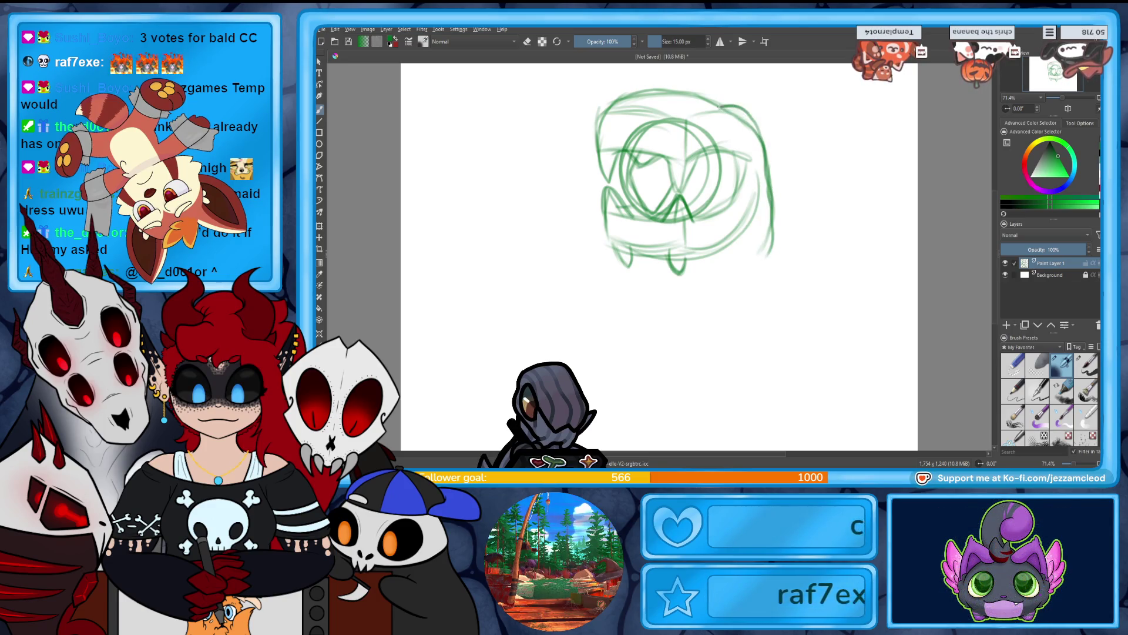
pyautogui.moveTo(733, 104); pyautogui.dragTo(636, 96)
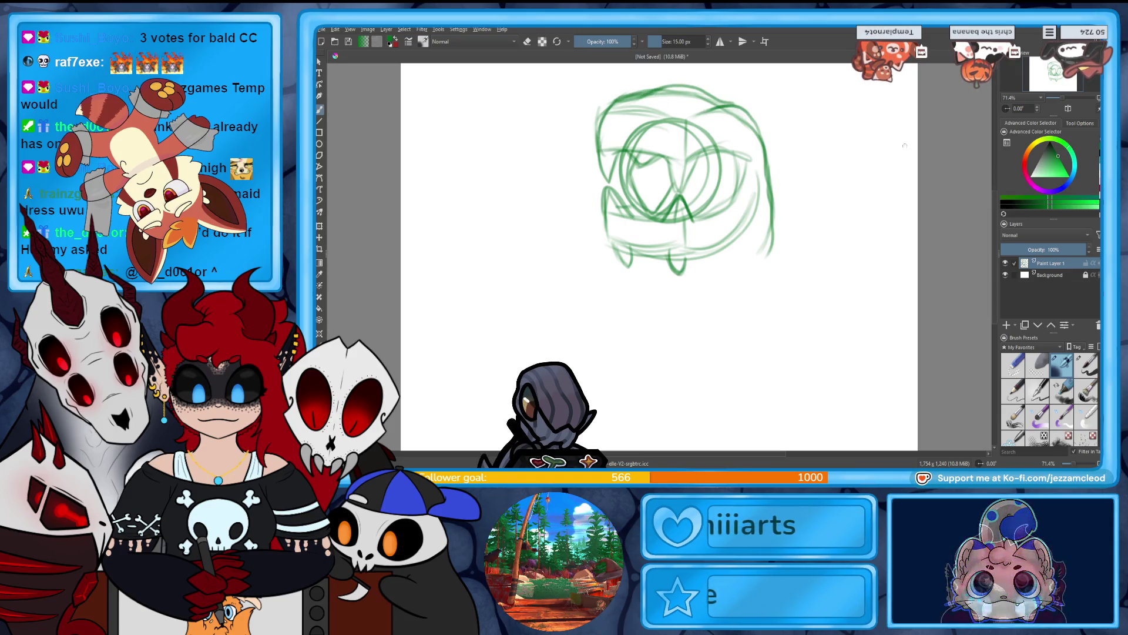
pyautogui.moveTo(772, 242); pyautogui.dragTo(761, 263)
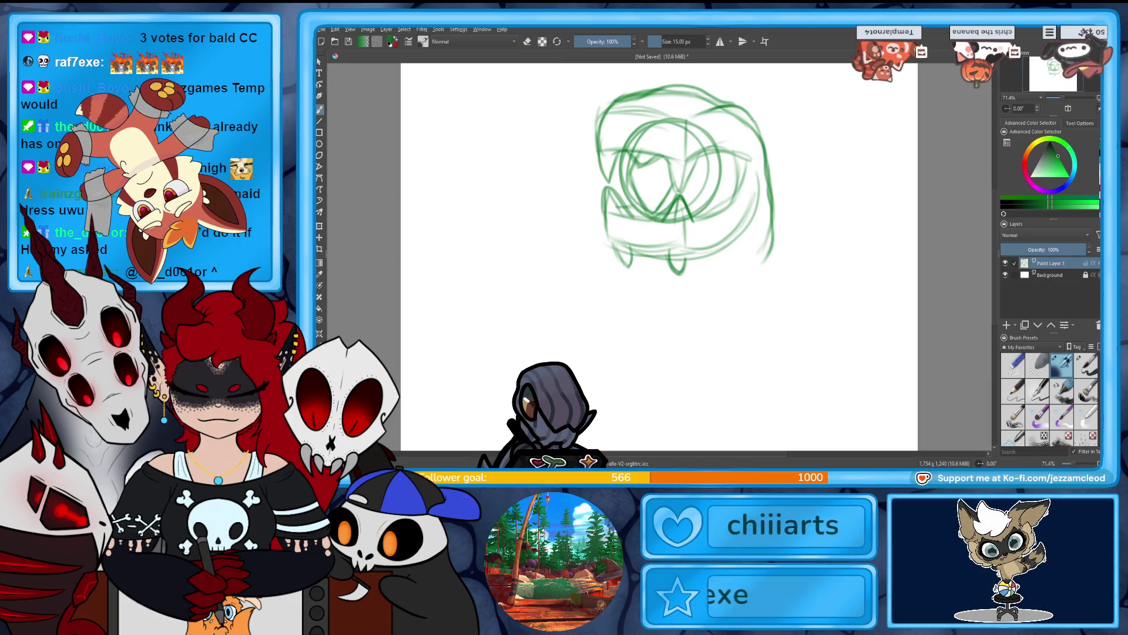
pyautogui.press('Return')
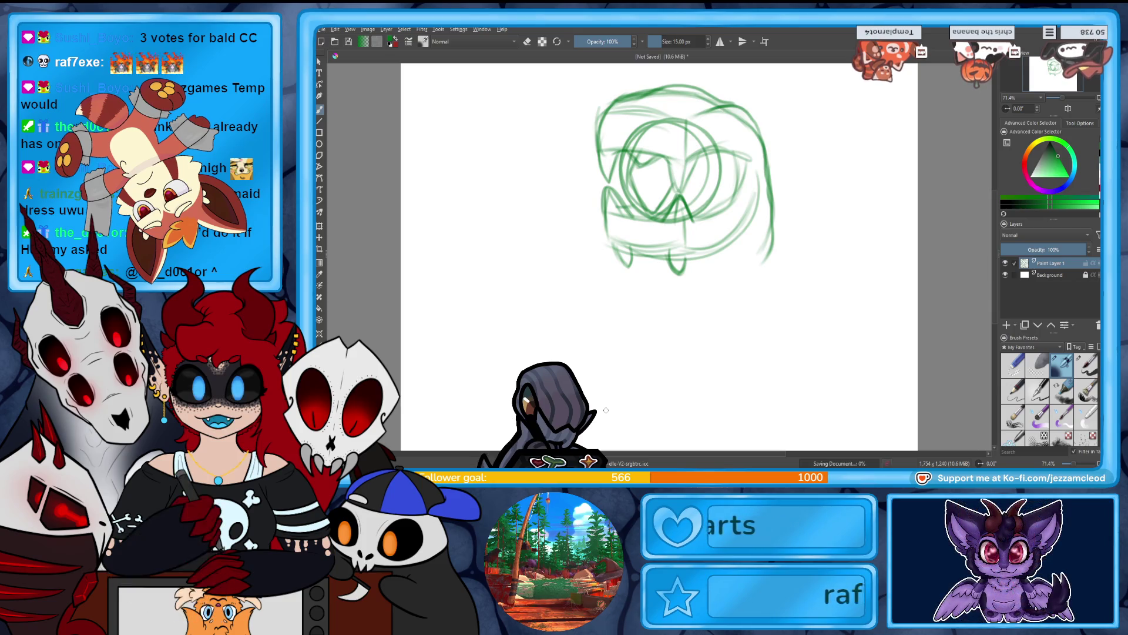
# Close the current drawing and create a new blank canvas.
pyautogui.hotkey('ctrl', 'w')
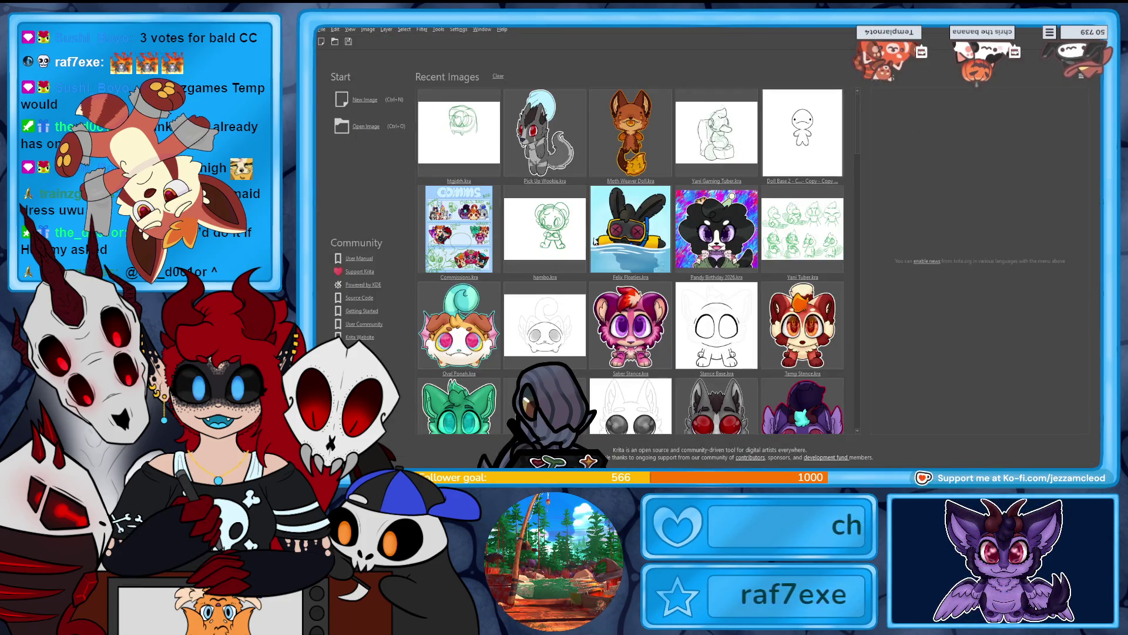
pyautogui.hotkey('ctrl', 'n')
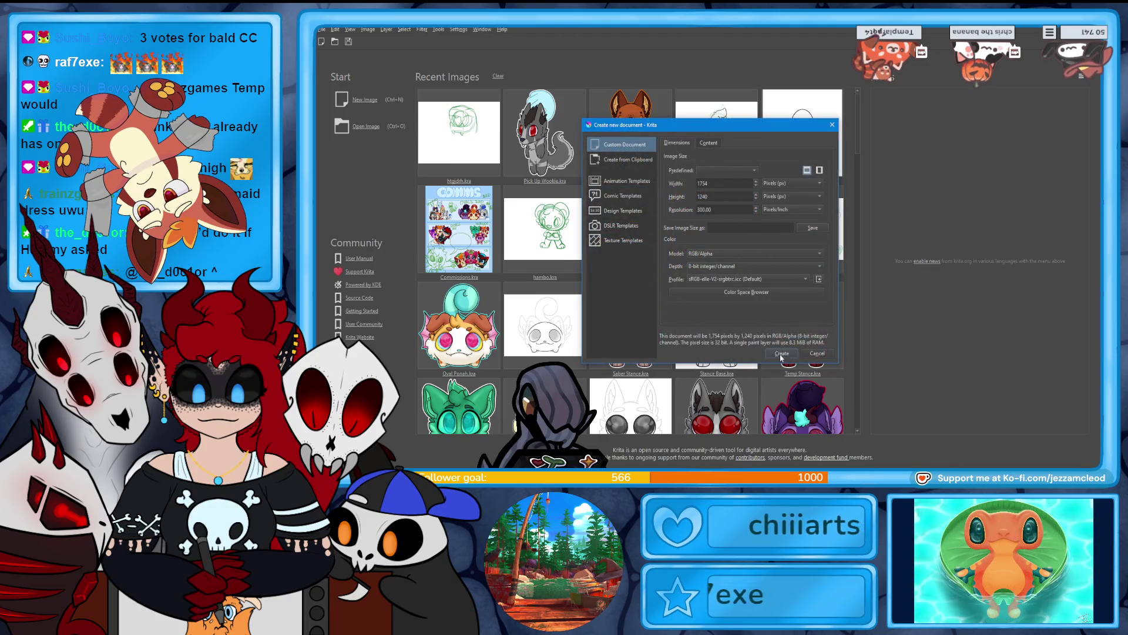
pyautogui.click(776, 353)
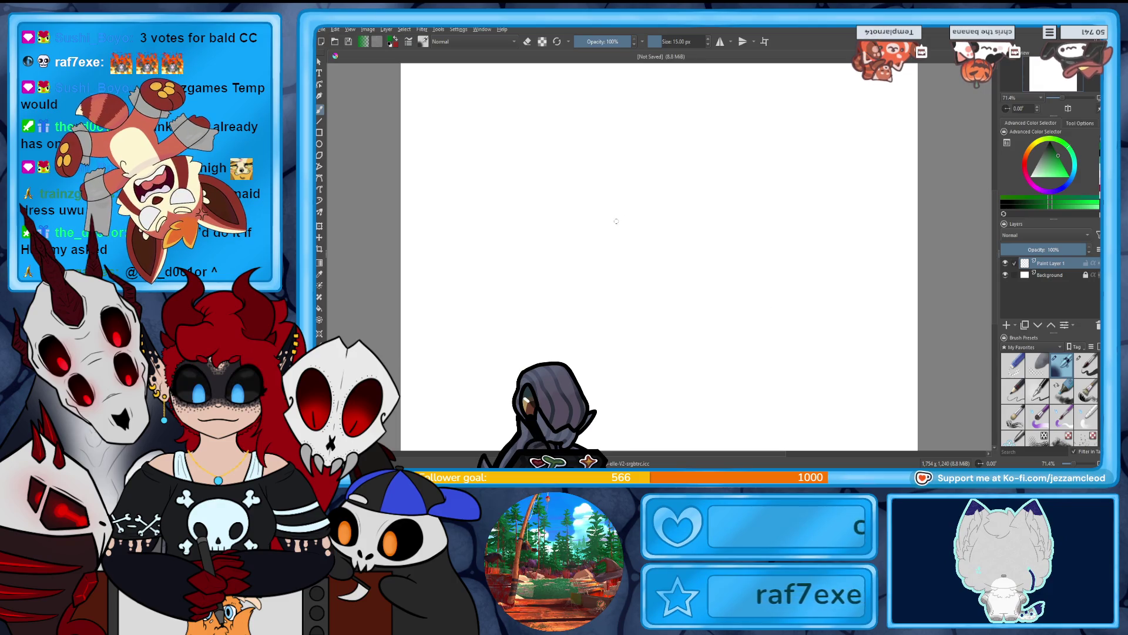
# Sketch the head on the new canvas with a top arc, jaw stroke and right-hand contour.
pyautogui.moveTo(611, 203)
pyautogui.mouseDown()
pyautogui.moveTo(615, 232)
pyautogui.moveTo(640, 219)
pyautogui.moveTo(661, 235)
pyautogui.moveTo(668, 226)
pyautogui.mouseUp()
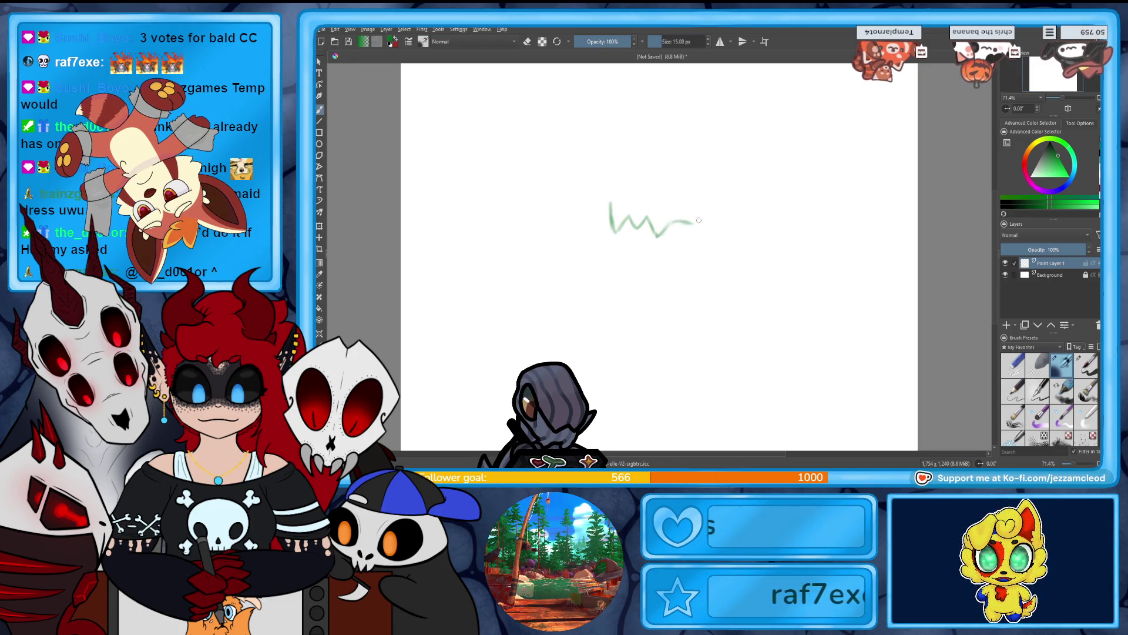
pyautogui.hotkey('ctrl', 'z')
pyautogui.moveTo(664, 232)
pyautogui.mouseDown()
pyautogui.moveTo(692, 240)
pyautogui.moveTo(670, 262)
pyautogui.moveTo(606, 264)
pyautogui.mouseUp()
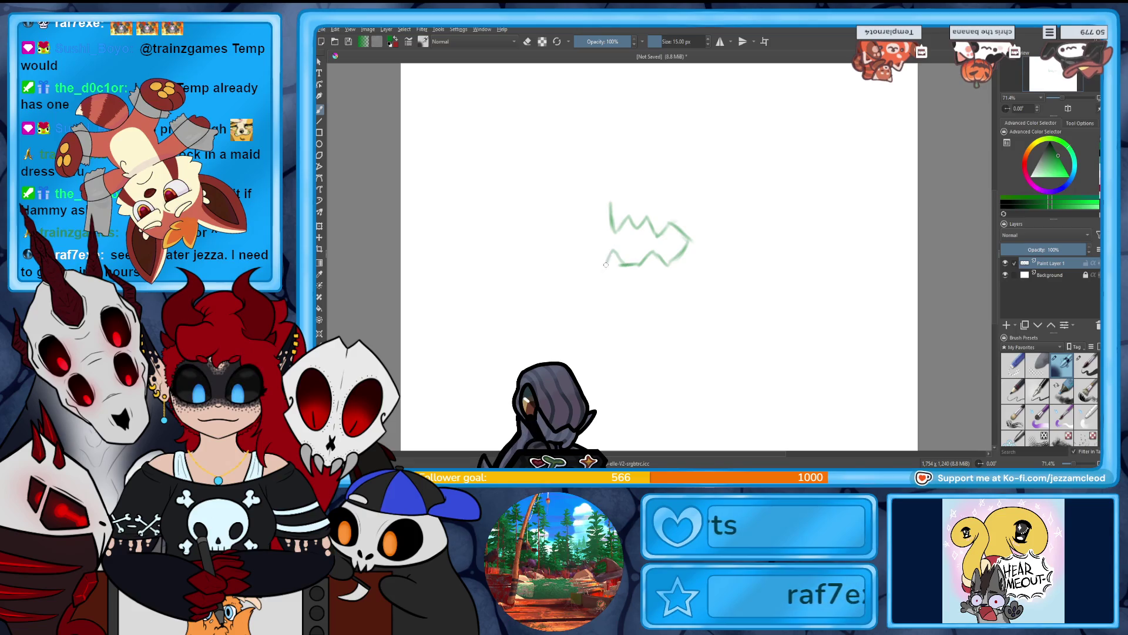
pyautogui.moveTo(643, 286); pyautogui.dragTo(672, 288)
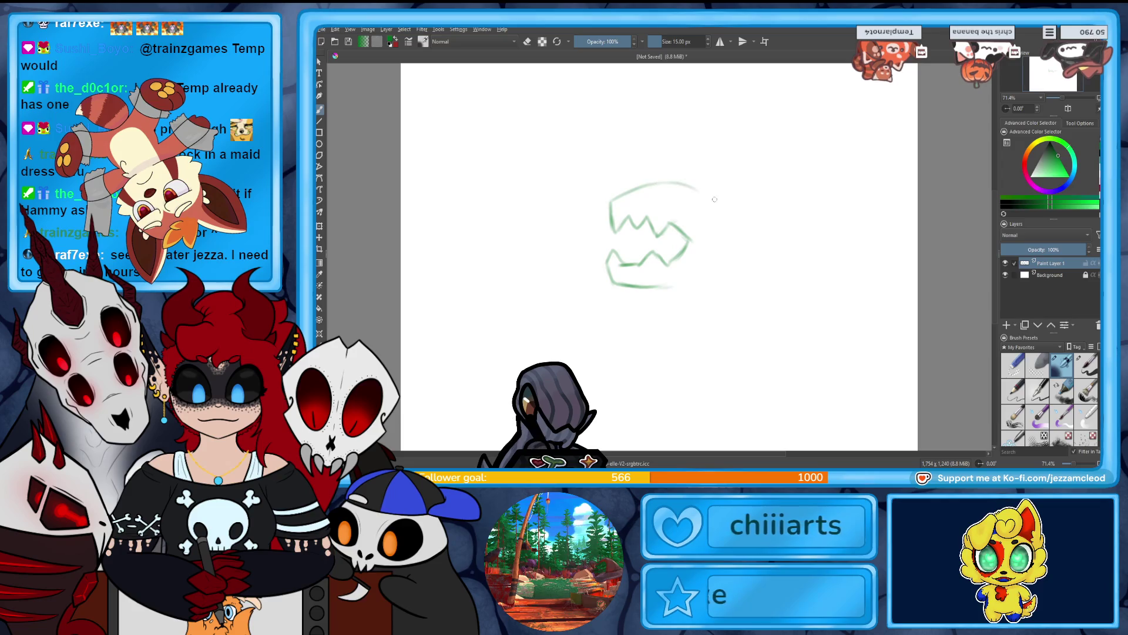
pyautogui.moveTo(717, 212); pyautogui.dragTo(610, 200)
pyautogui.moveTo(623, 258)
pyautogui.mouseDown()
pyautogui.moveTo(634, 226)
pyautogui.moveTo(651, 238)
pyautogui.mouseUp()
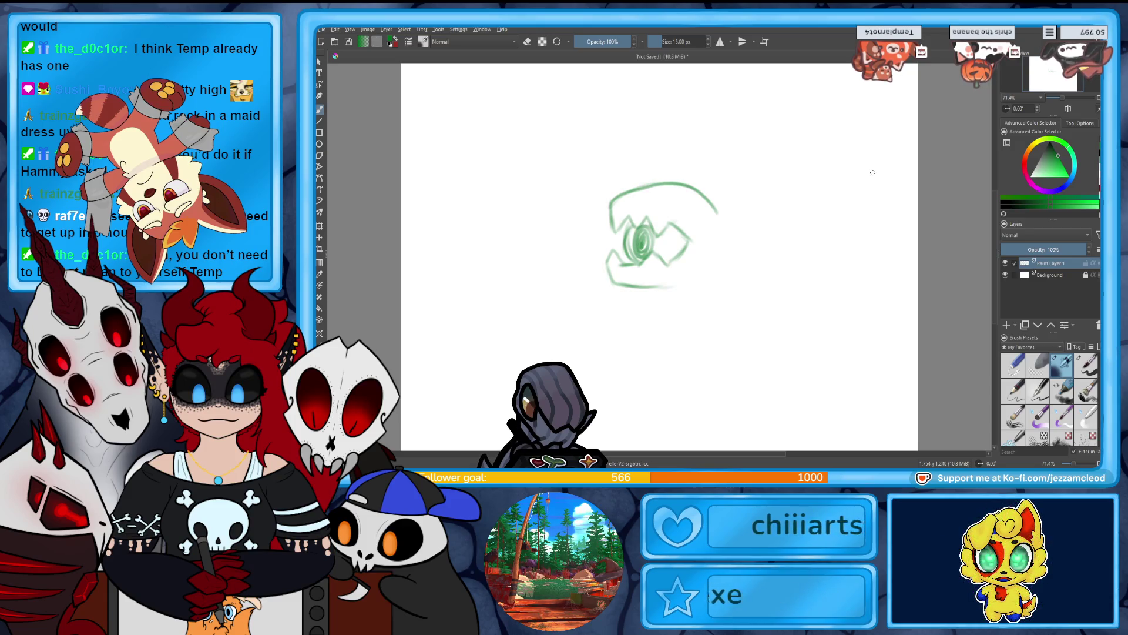
pyautogui.moveTo(721, 250); pyautogui.dragTo(713, 287)
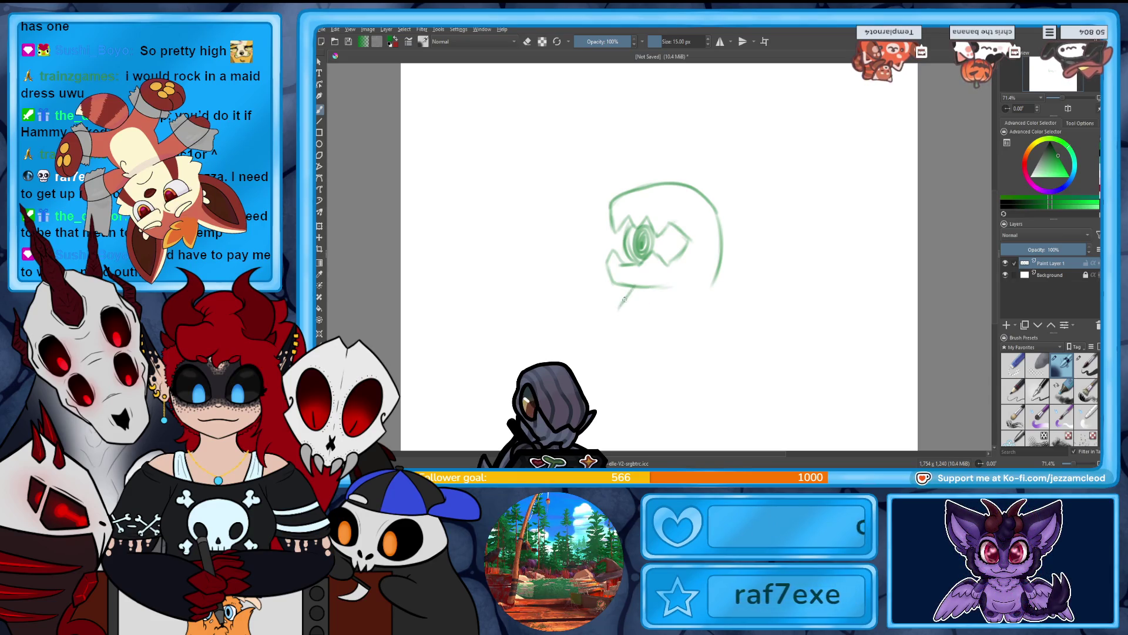
pyautogui.moveTo(621, 320); pyautogui.dragTo(635, 345)
pyautogui.hotkey('ctrl', 'z')
pyautogui.hotkey('ctrl', 'z')
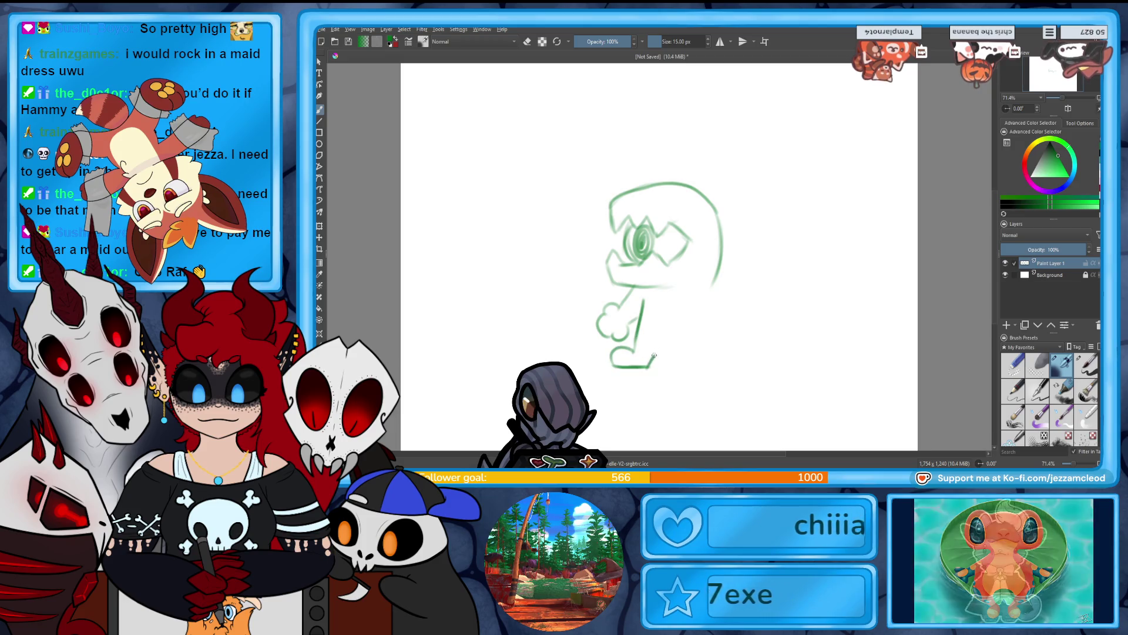
# Draw the feet and right arm, bolden the head's right side, and lower layer opacity to 13%.
pyautogui.moveTo(647, 365); pyautogui.dragTo(713, 366)
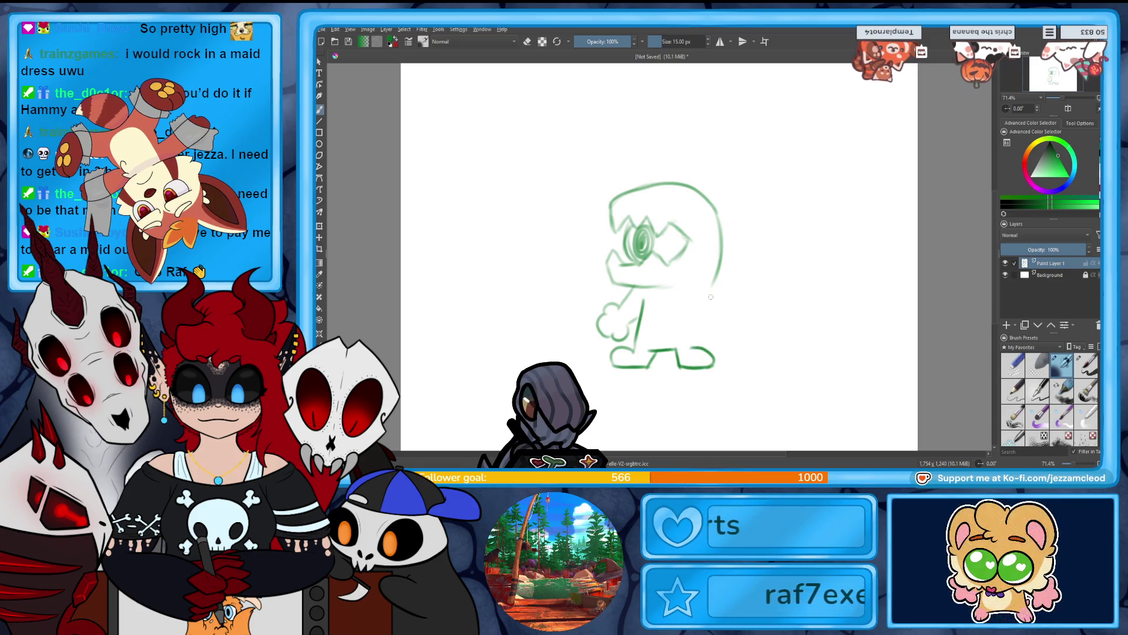
pyautogui.moveTo(711, 298)
pyautogui.mouseDown()
pyautogui.moveTo(731, 320)
pyautogui.moveTo(712, 341)
pyautogui.moveTo(701, 325)
pyautogui.mouseUp()
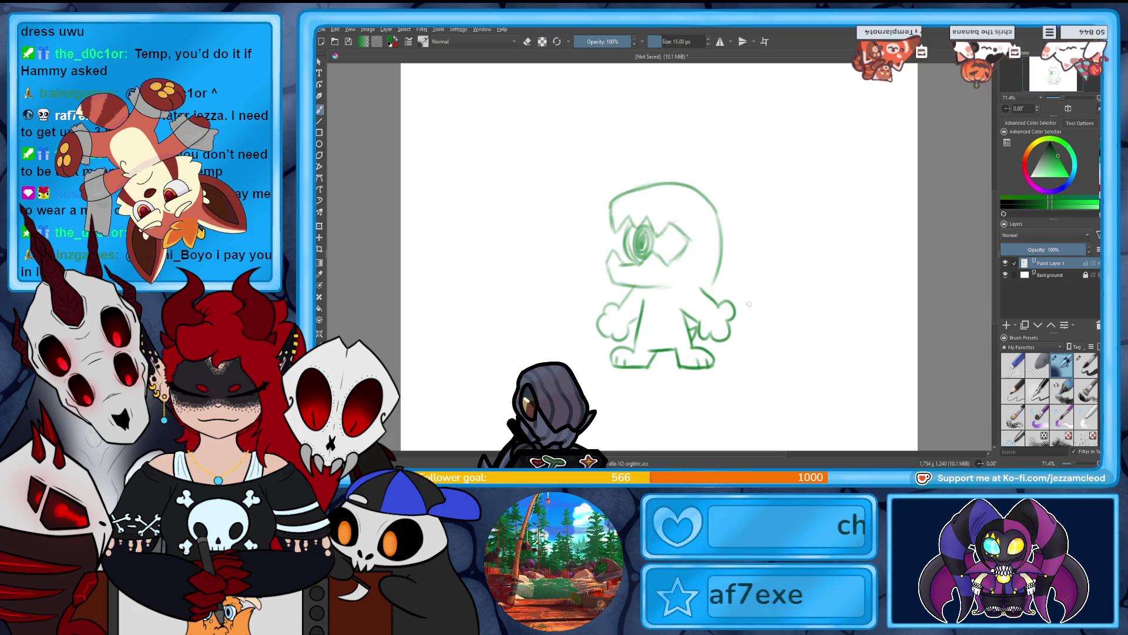
pyautogui.moveTo(713, 248); pyautogui.dragTo(699, 288)
pyautogui.moveTo(716, 217); pyautogui.dragTo(700, 286)
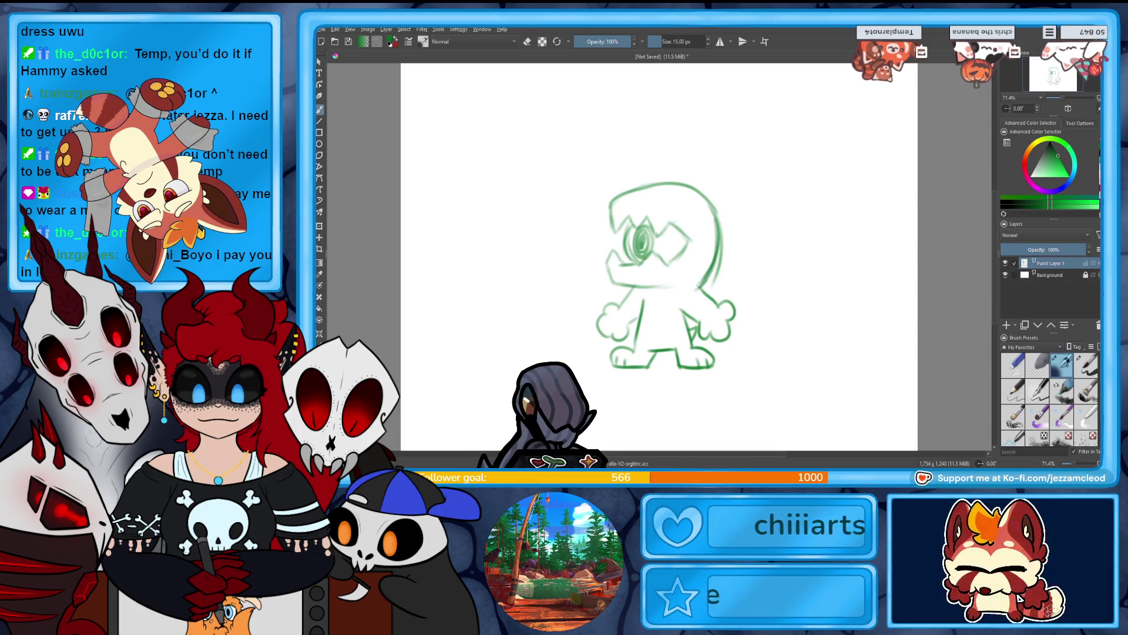
pyautogui.moveTo(625, 286); pyautogui.dragTo(629, 297)
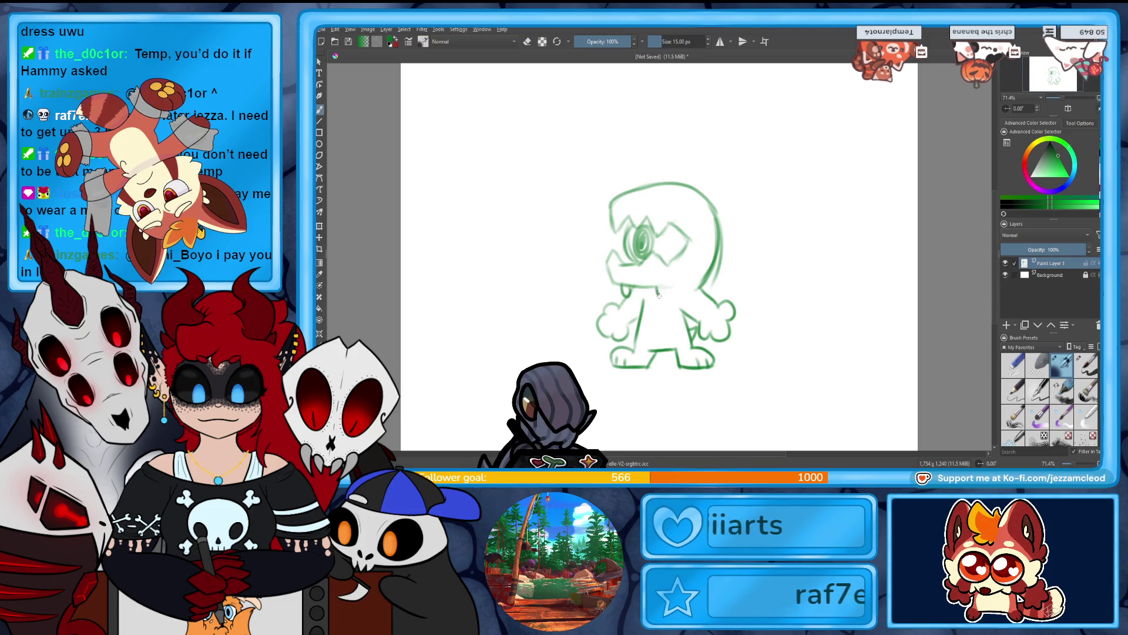
pyautogui.click(1010, 249)
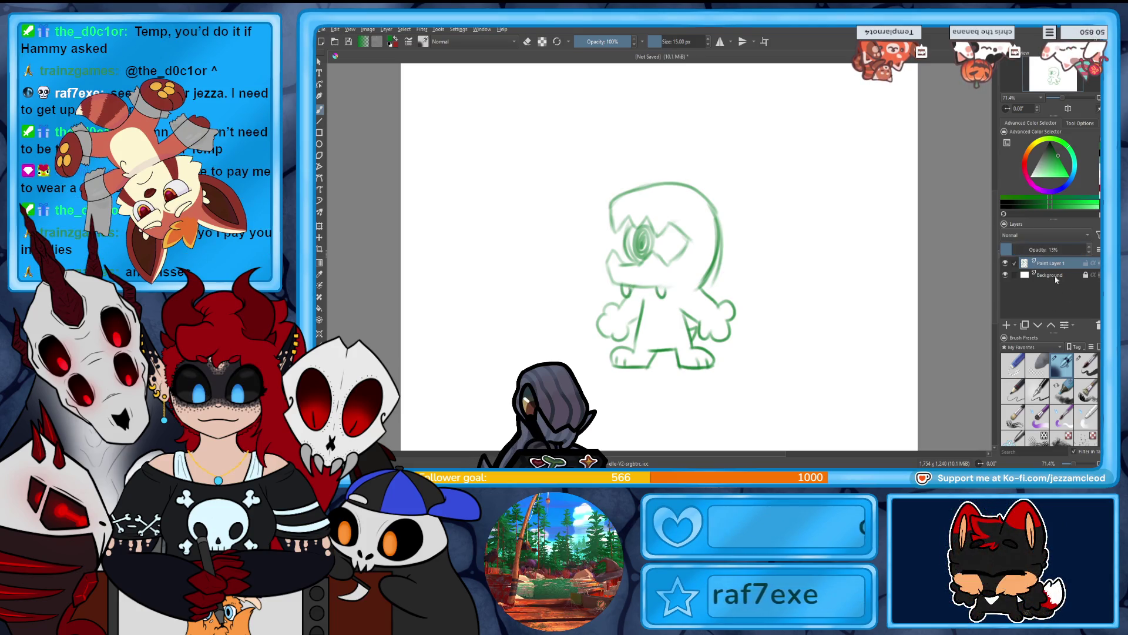
# Save the faded sketch as kugu.kra, close it, and create a new 1754 × 1240 canvas.
pyautogui.click(1086, 364)
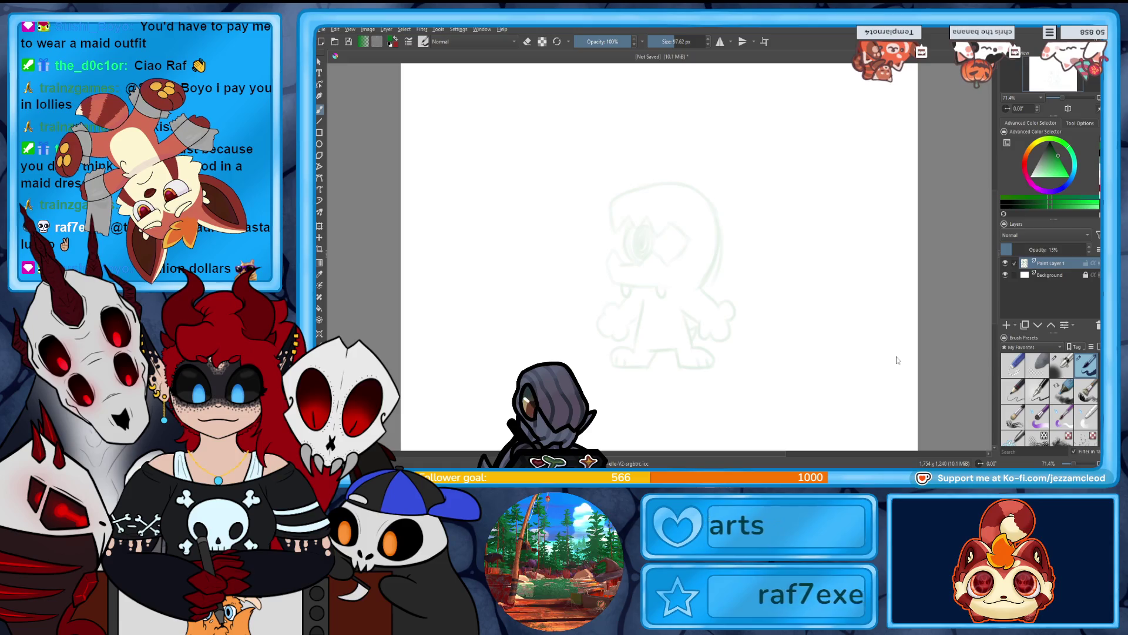
pyautogui.hotkey('ctrl', 's')
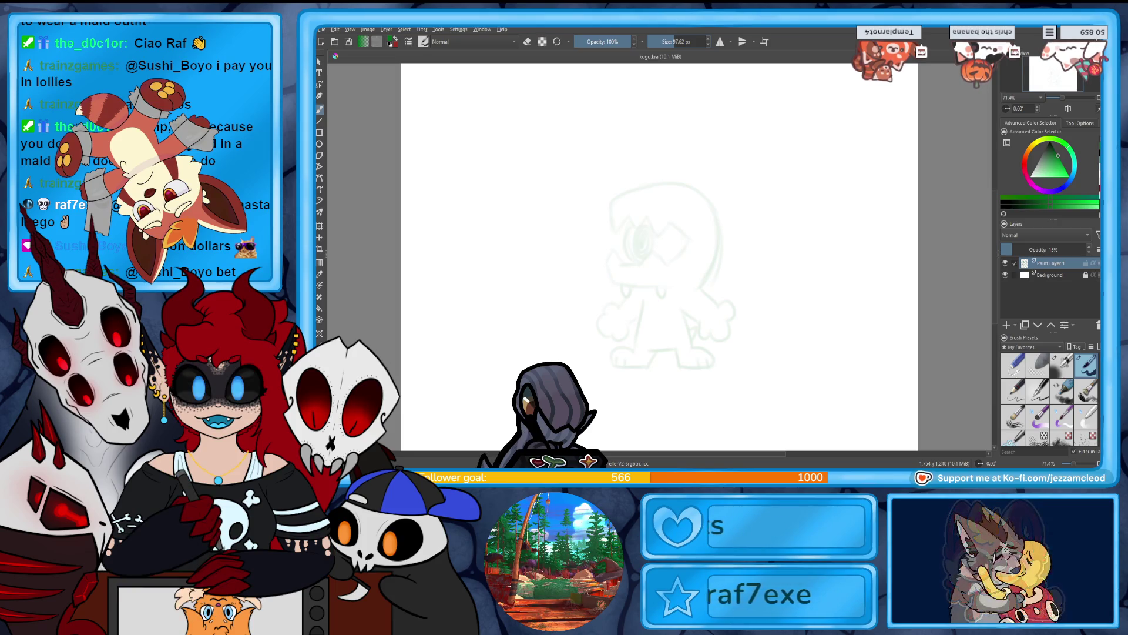
pyautogui.hotkey('ctrl', 'w')
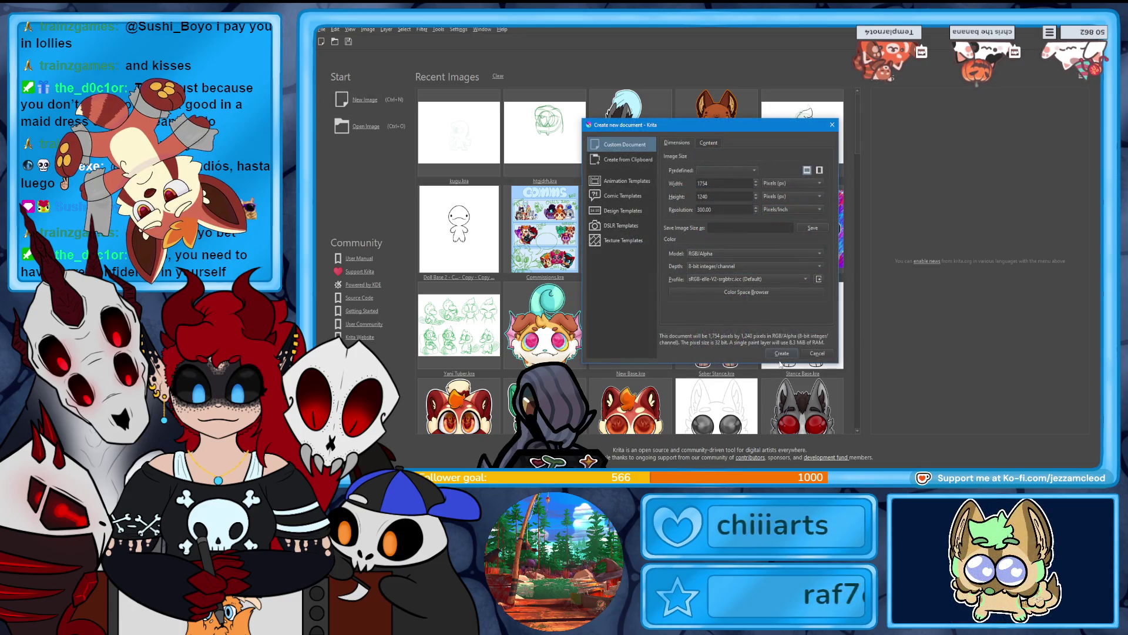
pyautogui.click(780, 353)
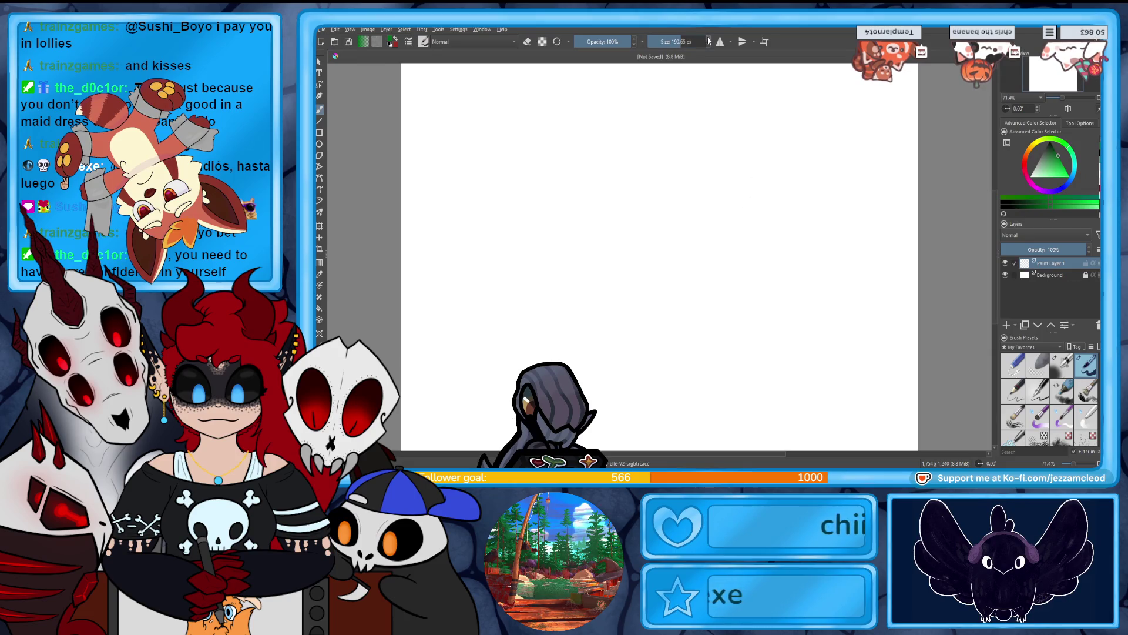
# Reduce the brush size to 15 px on the new blank canvas.
pyautogui.press('[')
pyautogui.press('[')
pyautogui.press('[')
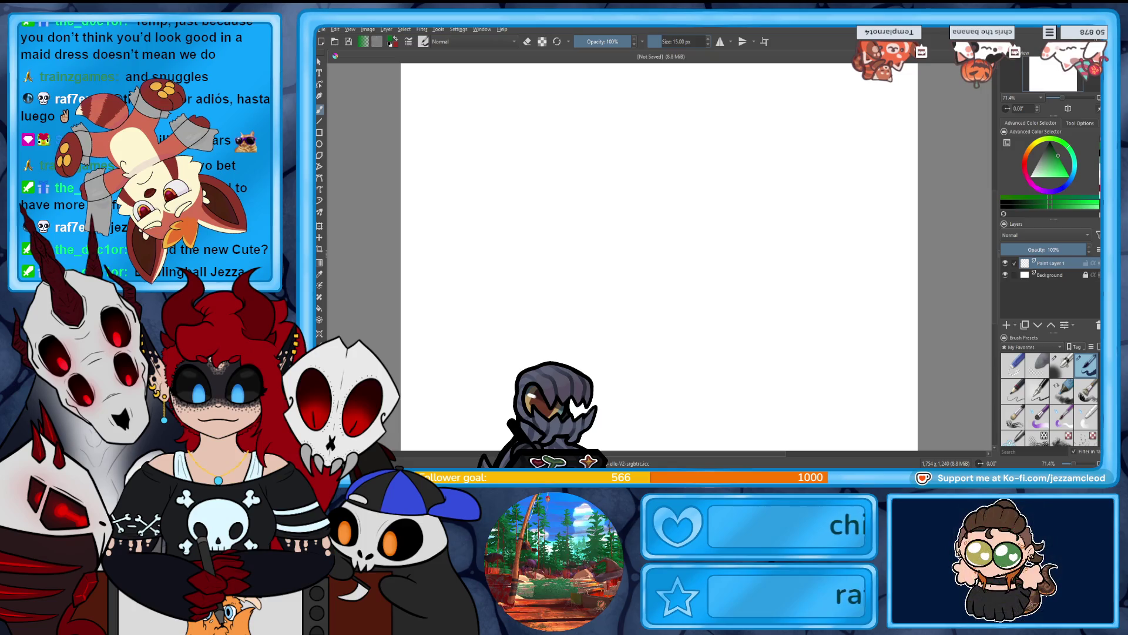
# Draw a large green circle with the Ellipse tool, retrying until it sits near the page centre.
pyautogui.click(319, 144)
pyautogui.moveTo(613, 183); pyautogui.dragTo(792, 368)
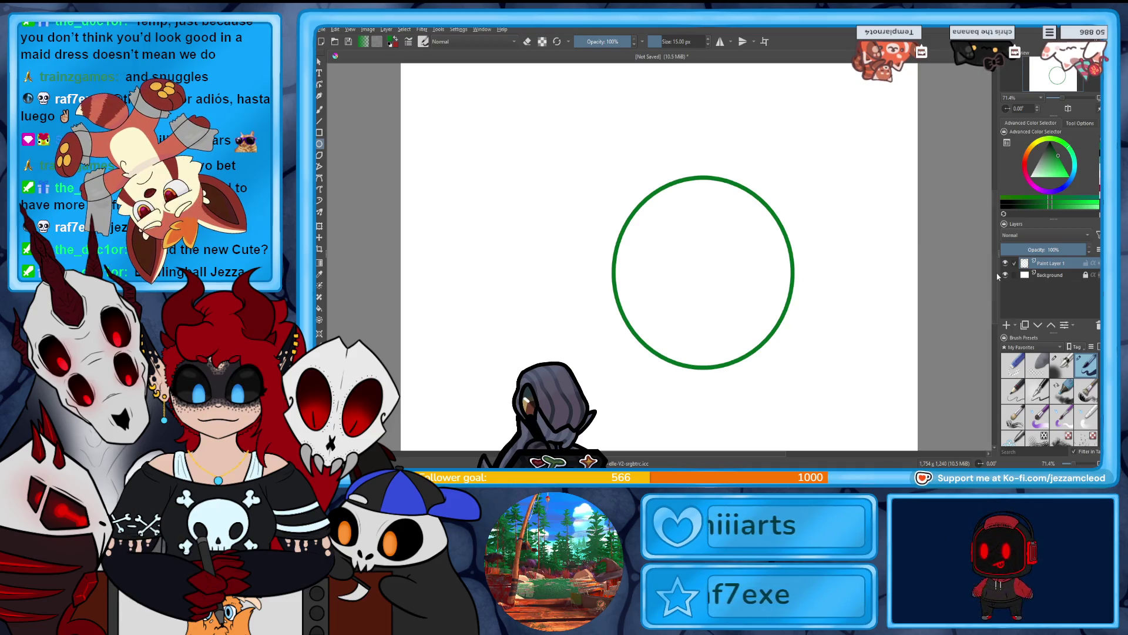
pyautogui.hotkey('ctrl', 'z')
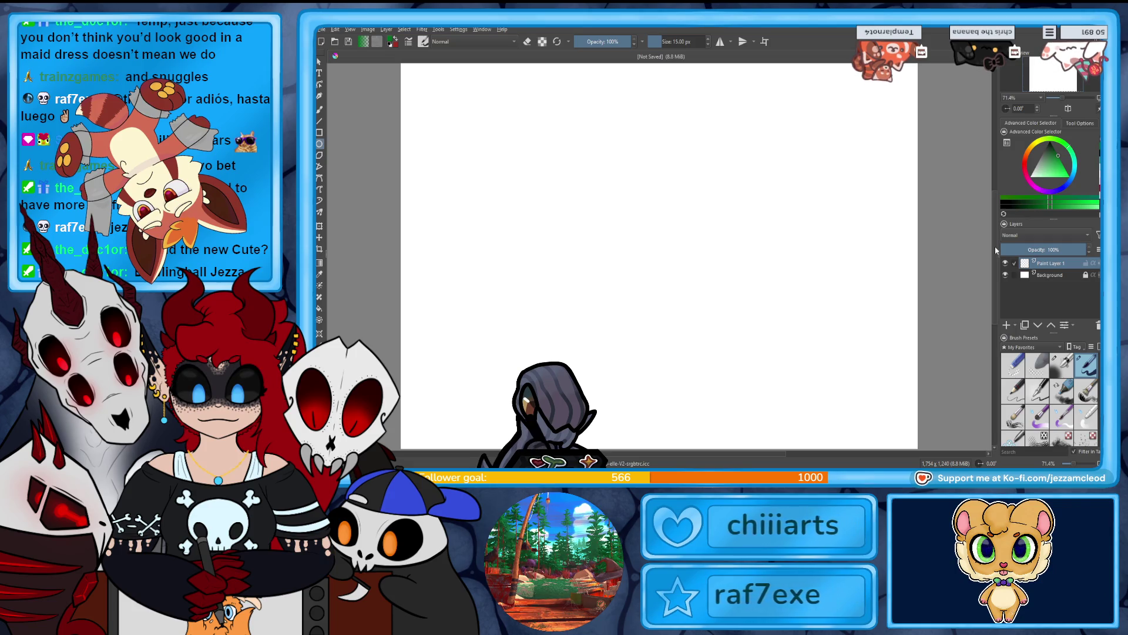
pyautogui.moveTo(604, 153)
pyautogui.mouseDown()
pyautogui.moveTo(723, 275)
pyautogui.moveTo(788, 364)
pyautogui.mouseUp()
pyautogui.hotkey('ctrl', 'z')
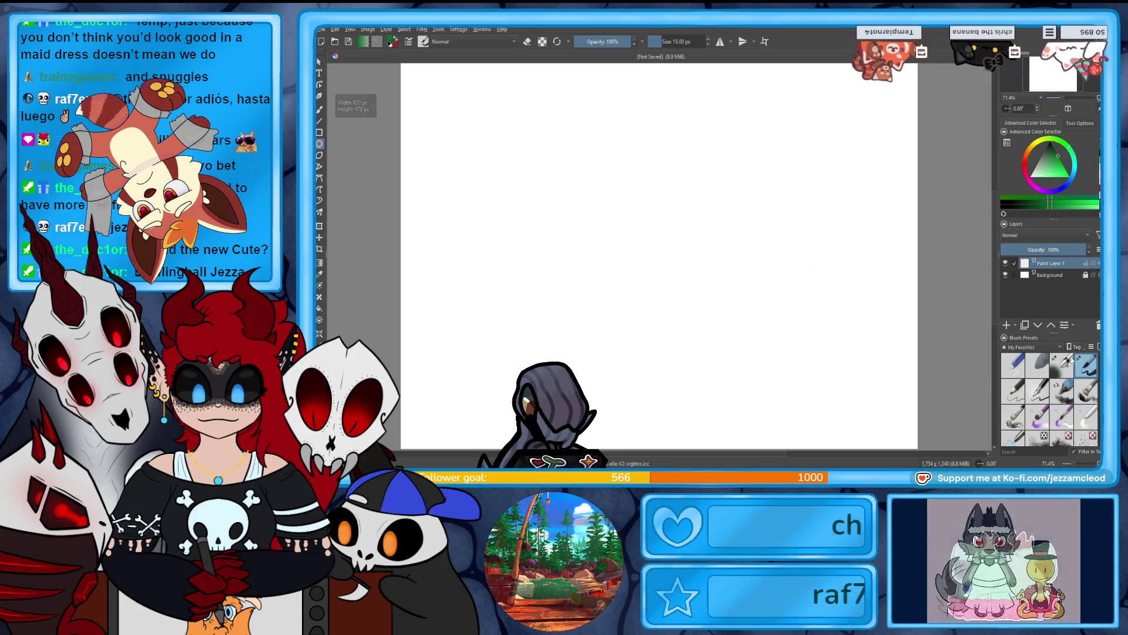
pyautogui.moveTo(574, 139); pyautogui.dragTo(785, 360)
pyautogui.click(319, 109)
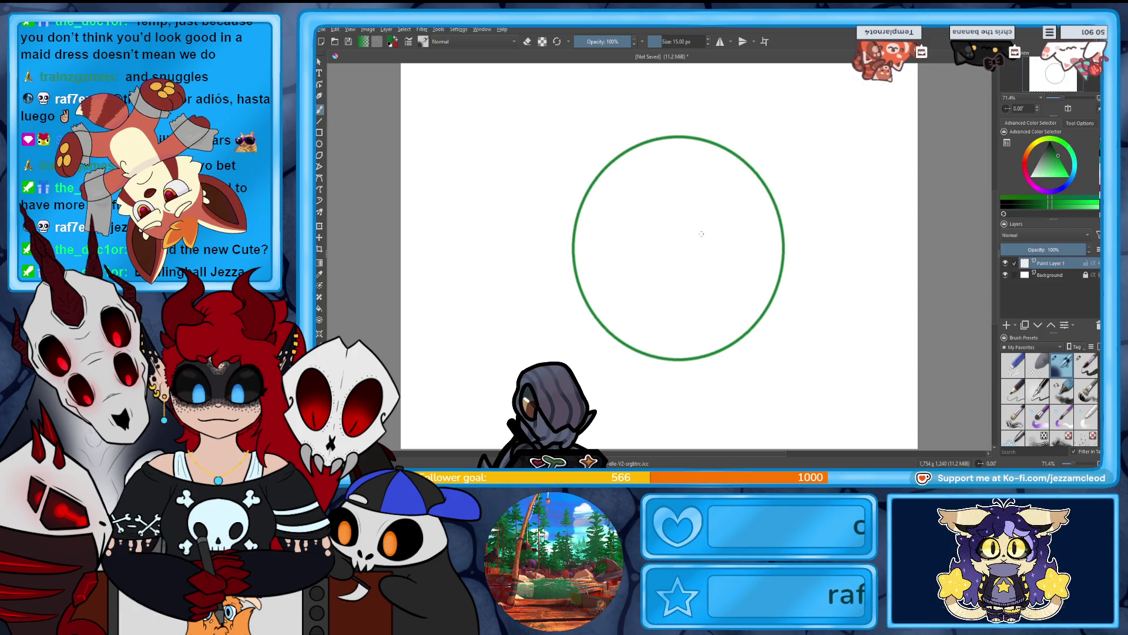
pyautogui.moveTo(708, 226); pyautogui.dragTo(707, 278)
pyautogui.hotkey('ctrl', 'z')
# On a new layer, draw a small round circle inside the head with the Ellipse tool.
pyautogui.press('F7')
pyautogui.click(1006, 325)
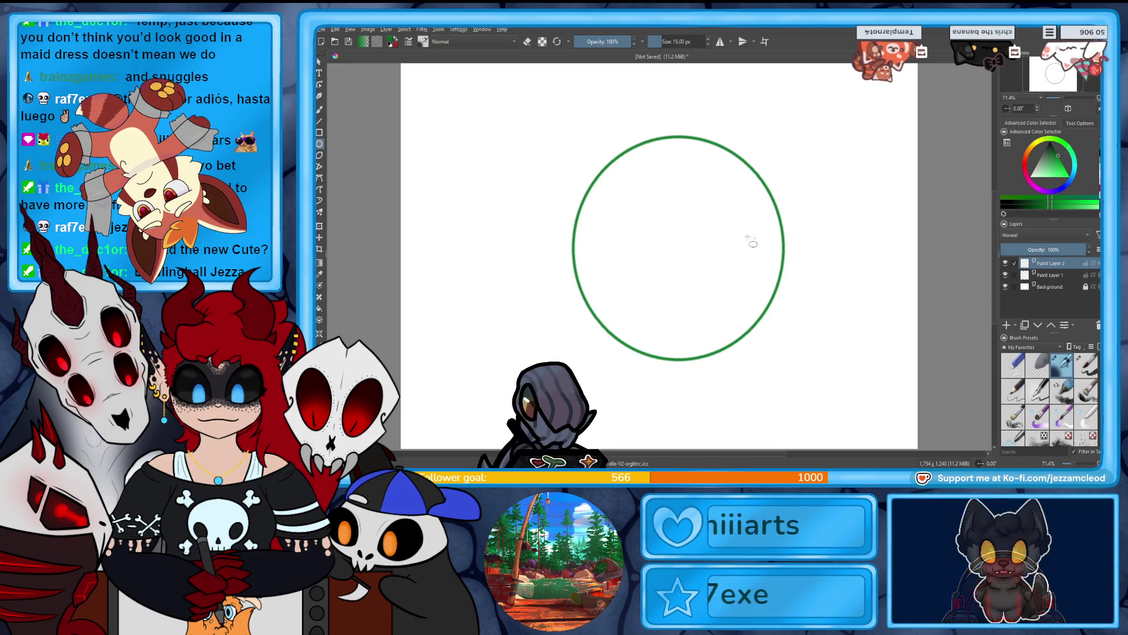
pyautogui.moveTo(704, 274); pyautogui.dragTo(715, 270)
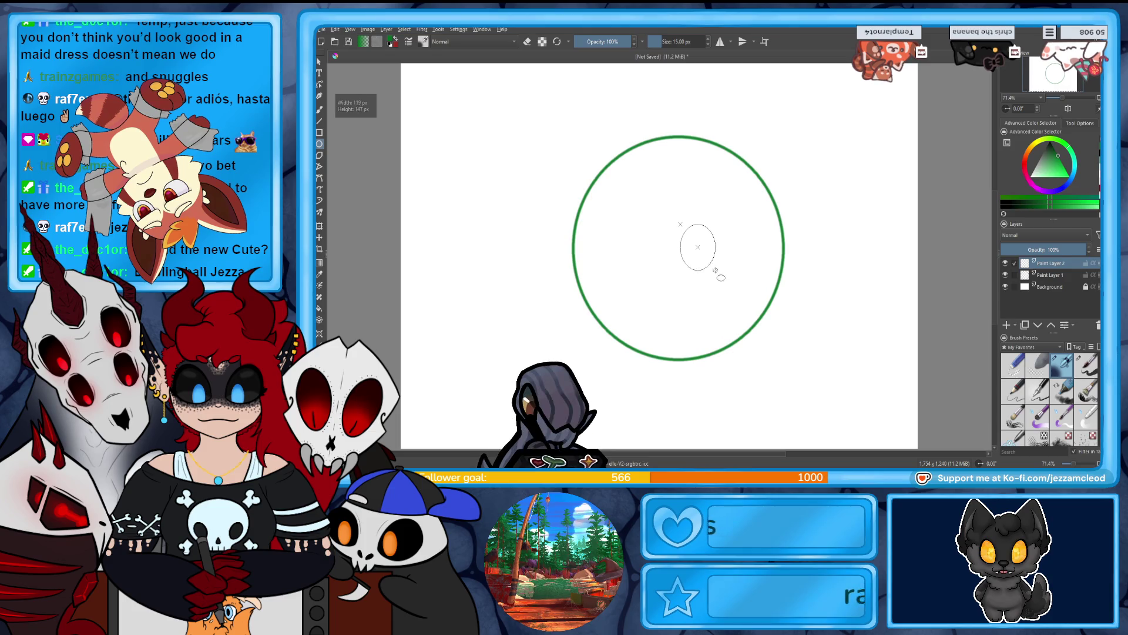
pyautogui.hotkey('ctrl', 't')
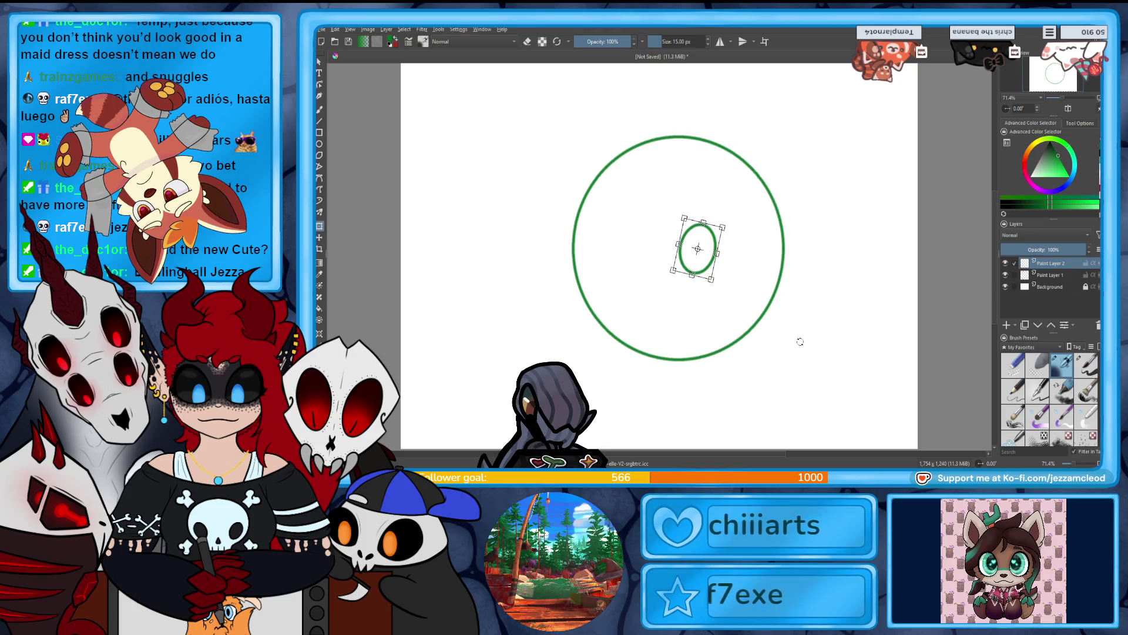
pyautogui.press('Return')
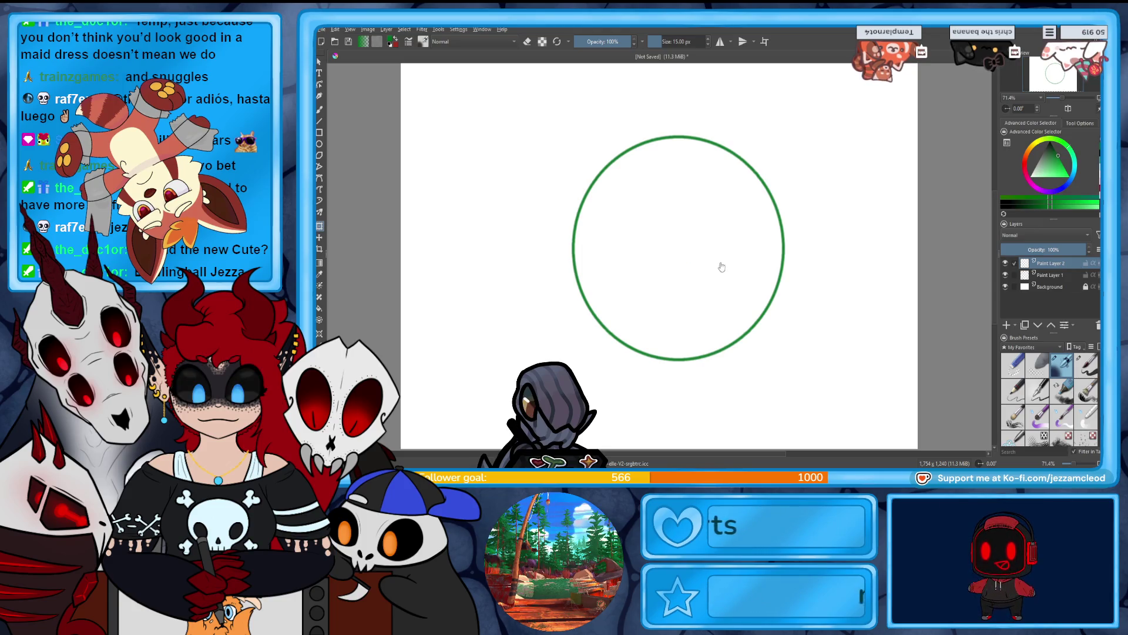
pyautogui.moveTo(677, 221); pyautogui.dragTo(713, 265)
# Duplicate the circle twice, placing one copy left as the other eye and one lower between them.
pyautogui.hotkey('ctrl', 'j')
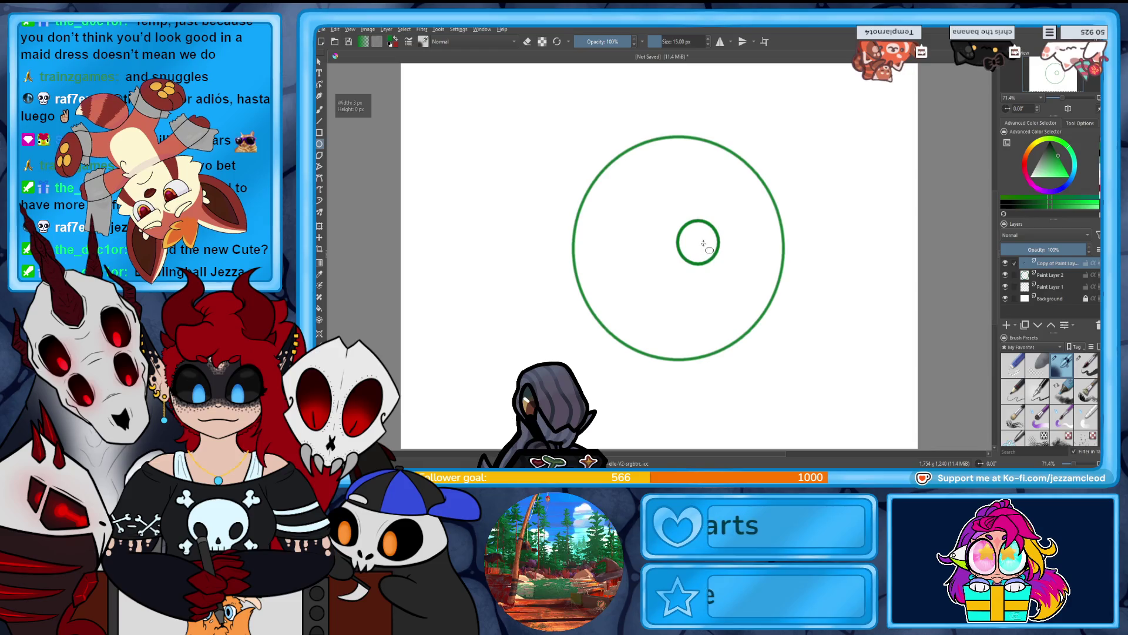
pyautogui.moveTo(679, 248); pyautogui.dragTo(598, 236)
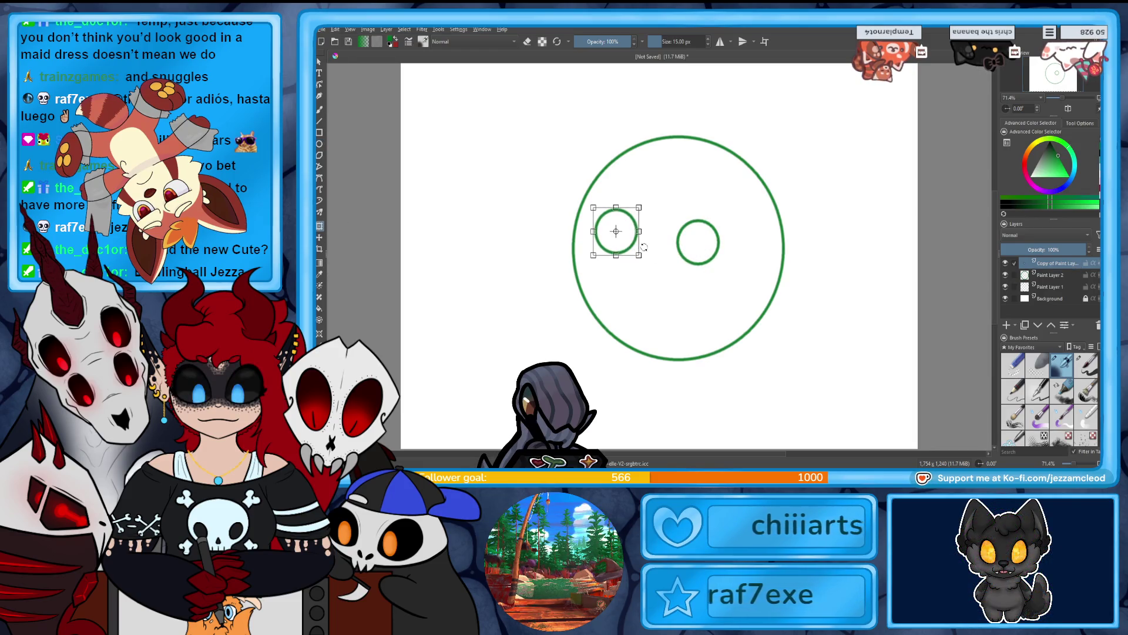
pyautogui.press('Return')
pyautogui.hotkey('ctrl', 'j')
pyautogui.moveTo(629, 235); pyautogui.dragTo(663, 302)
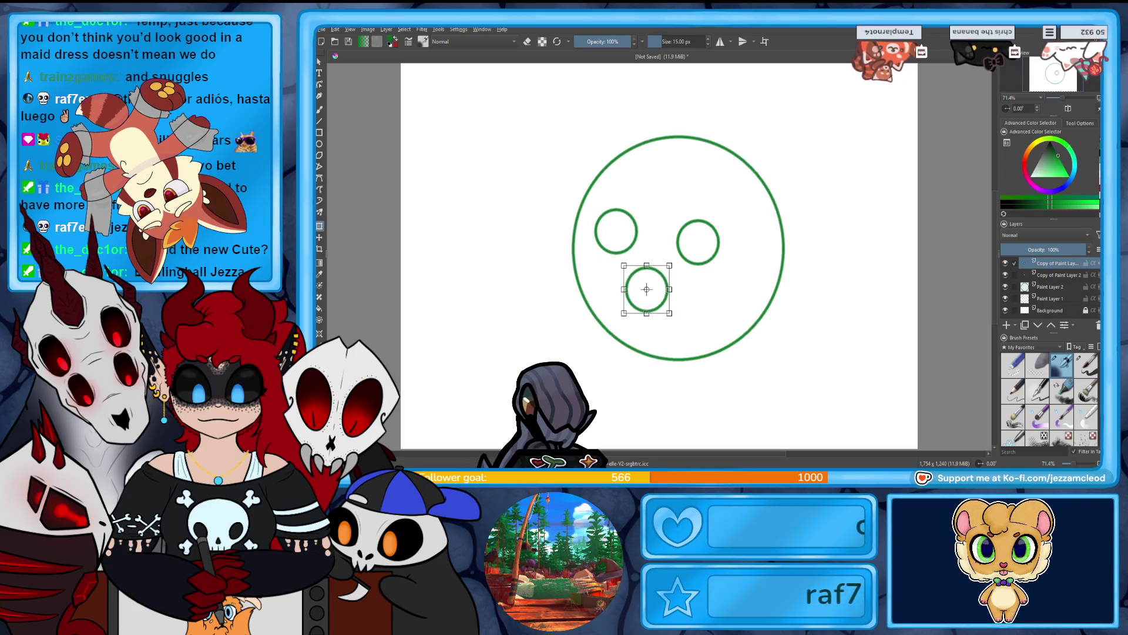
pyautogui.click(319, 110)
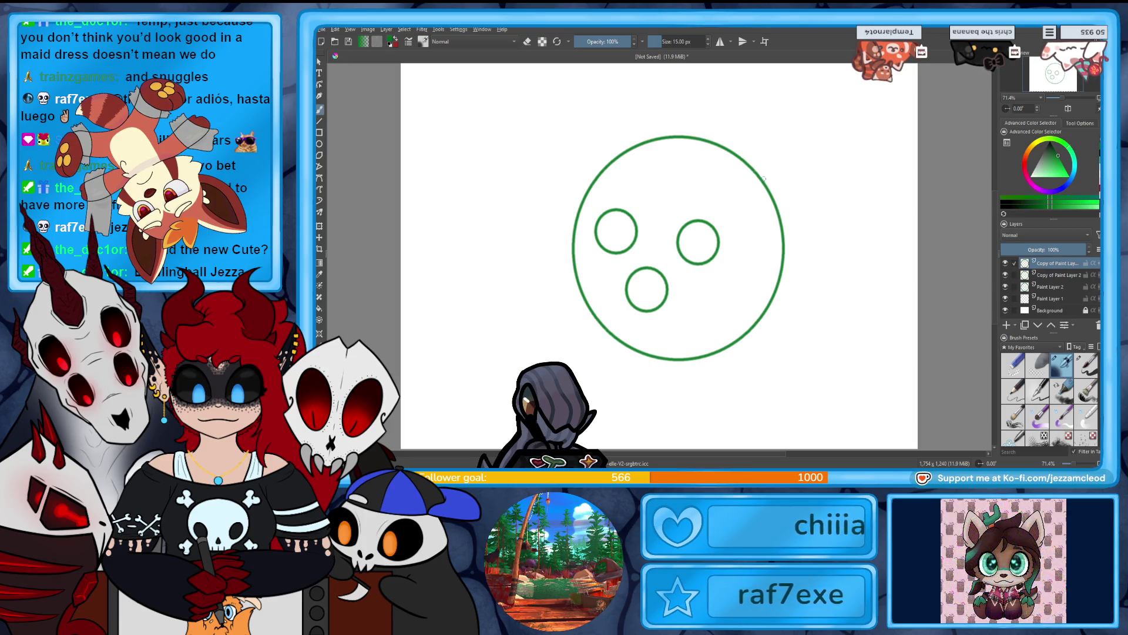
pyautogui.hotkey('ctrl', 'j')
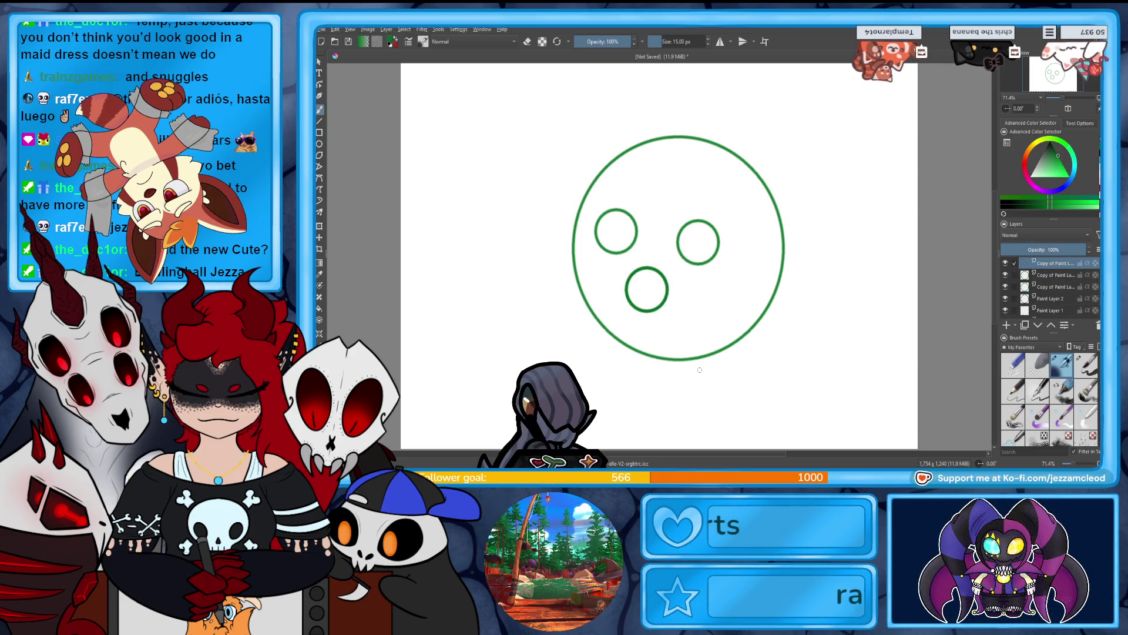
# Place smaller copied rings inside the eye circles, adjusting their positions.
pyautogui.moveTo(651, 289); pyautogui.dragTo(650, 292)
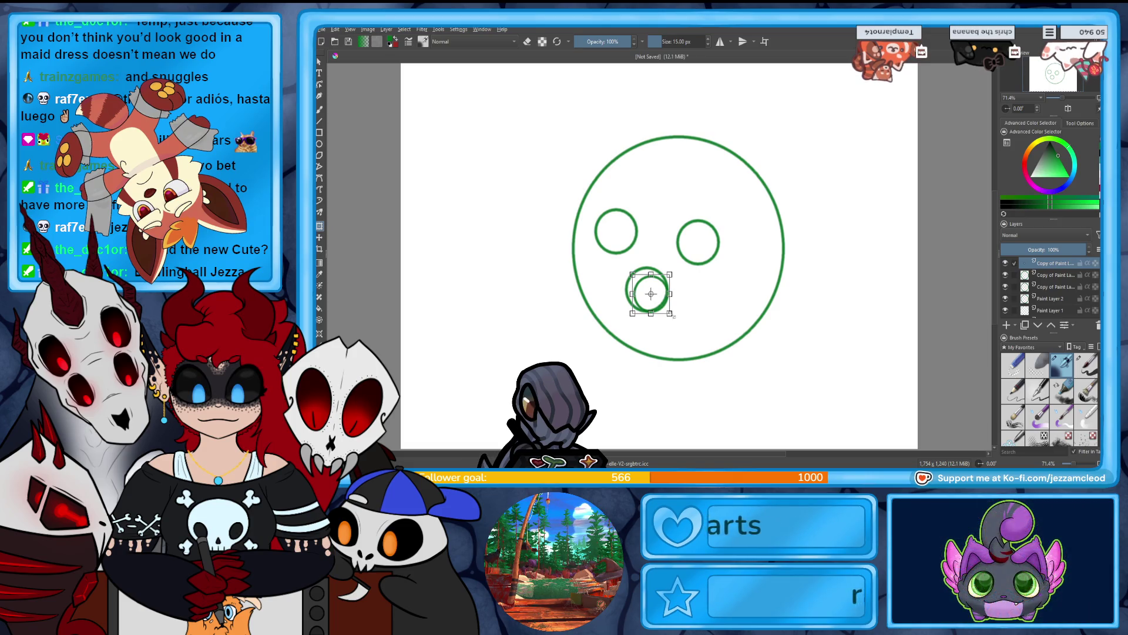
pyautogui.moveTo(668, 312); pyautogui.dragTo(669, 312)
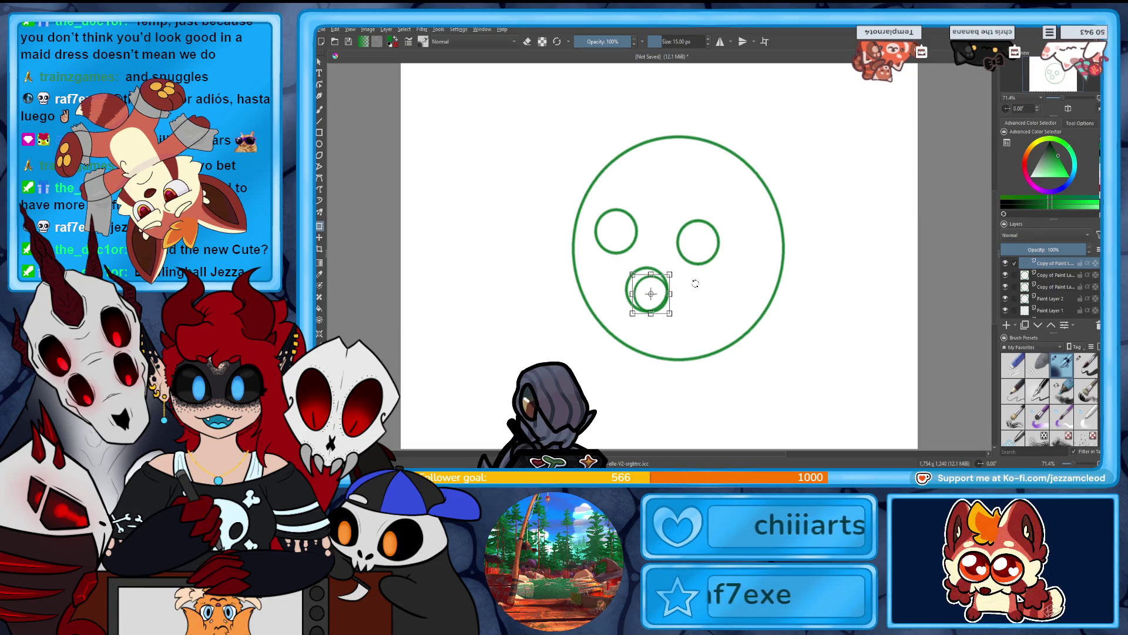
pyautogui.hotkey('ctrl', 'z')
pyautogui.hotkey('ctrl', 'z')
pyautogui.hotkey('ctrl', 'z')
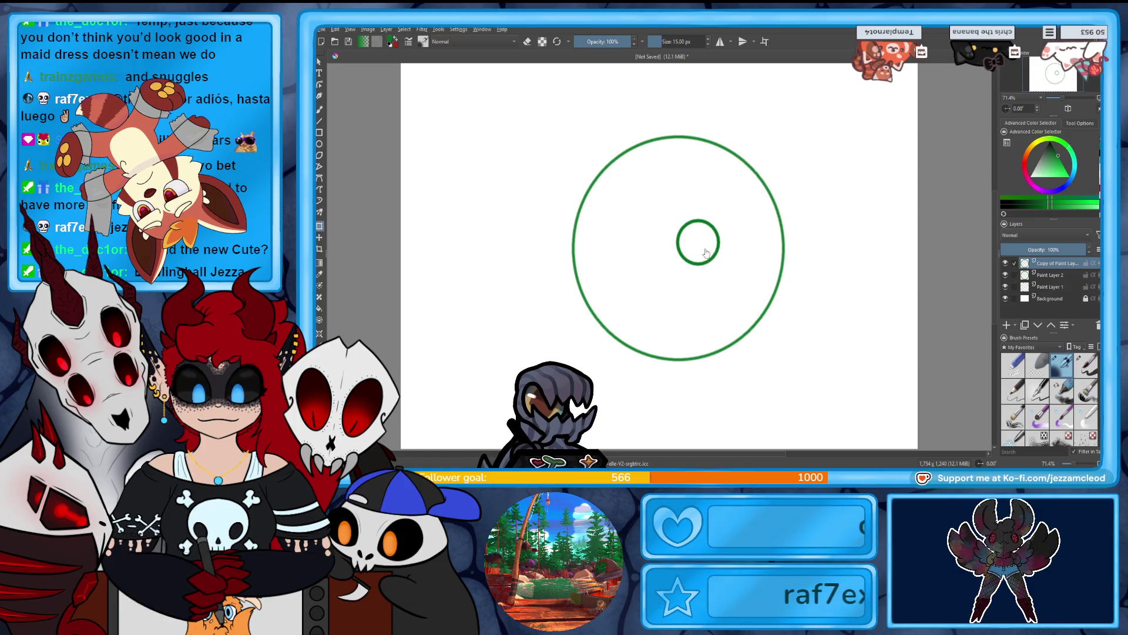
pyautogui.moveTo(687, 224); pyautogui.dragTo(711, 259)
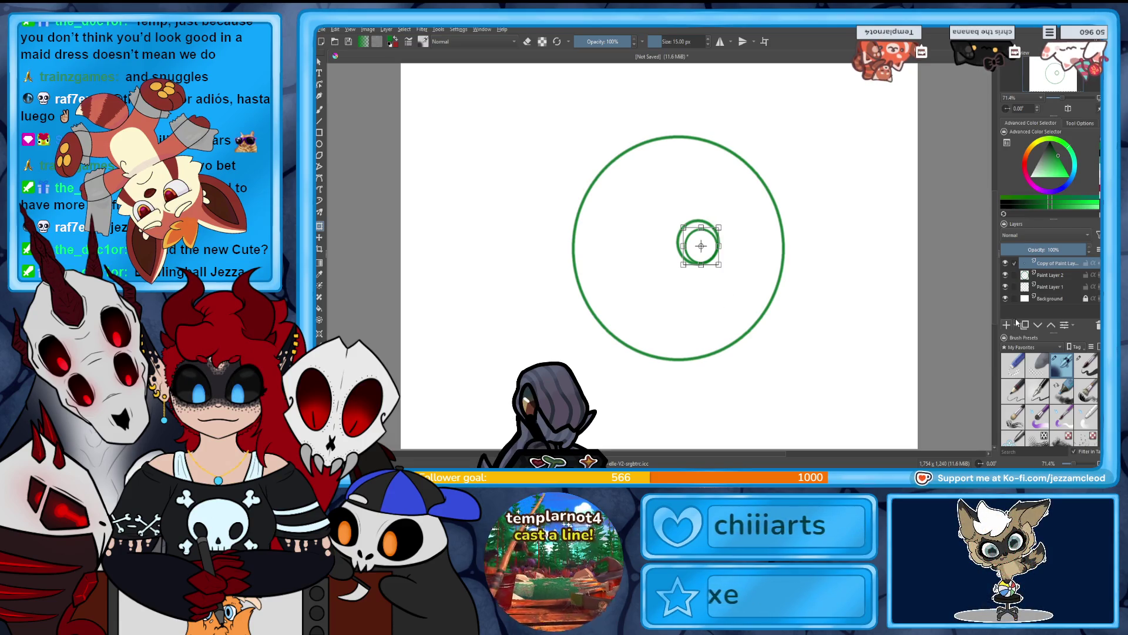
pyautogui.moveTo(708, 259); pyautogui.dragTo(703, 255)
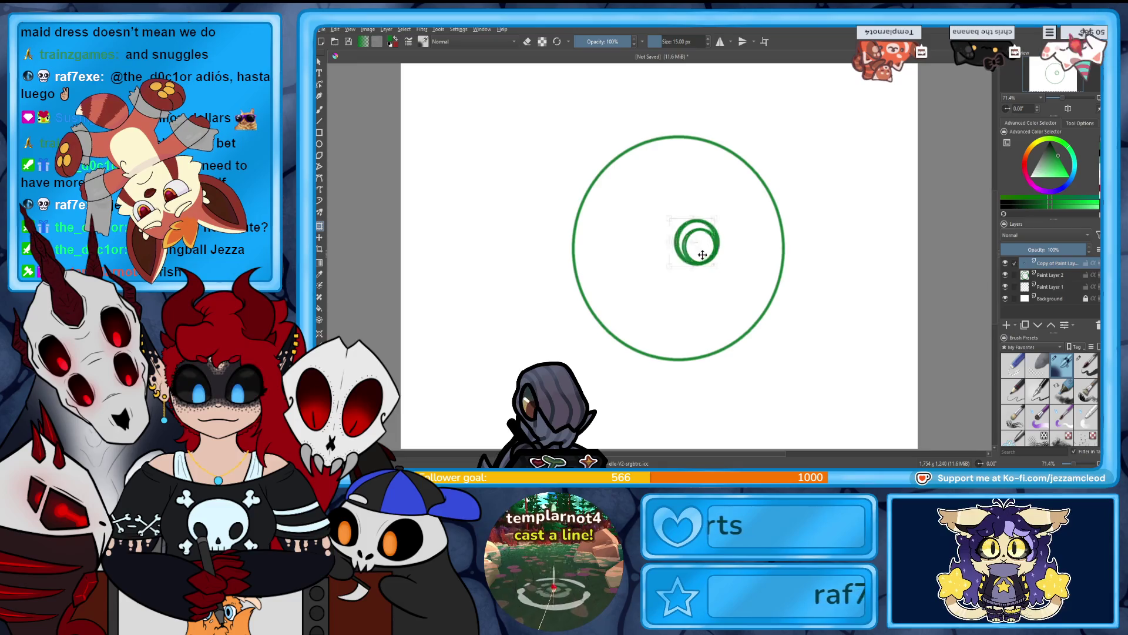
pyautogui.moveTo(633, 246); pyautogui.dragTo(631, 249)
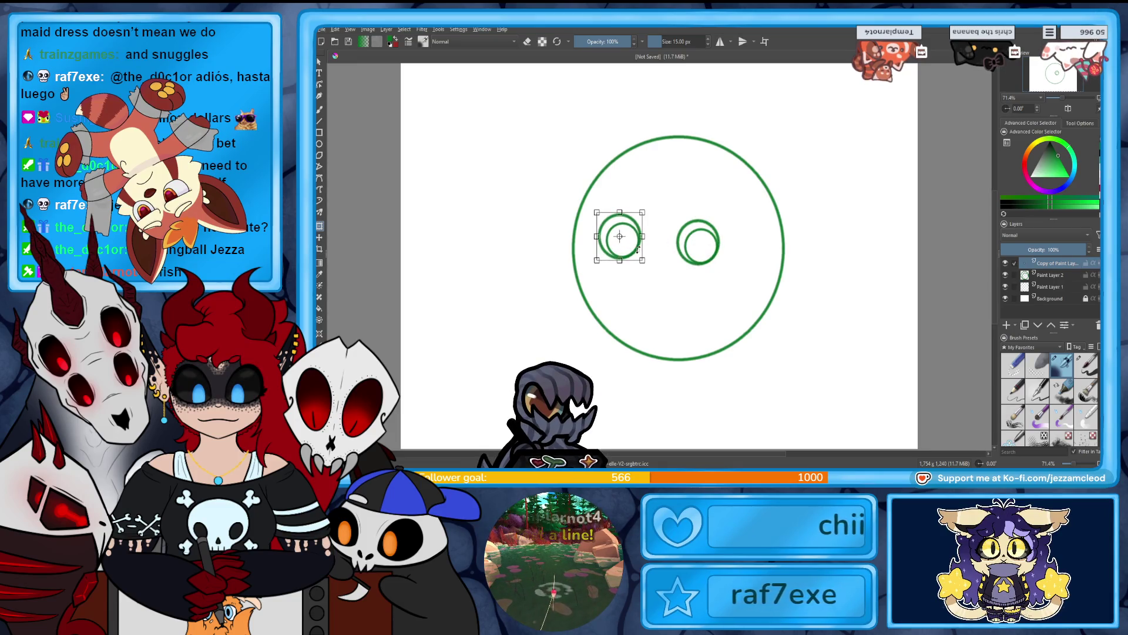
# Copy a ring below the eyes as the nose and merge the circle layers into one.
pyautogui.hotkey('ctrl', 'j')
pyautogui.moveTo(620, 251)
pyautogui.mouseDown()
pyautogui.moveTo(652, 306)
pyautogui.moveTo(666, 294)
pyautogui.mouseUp()
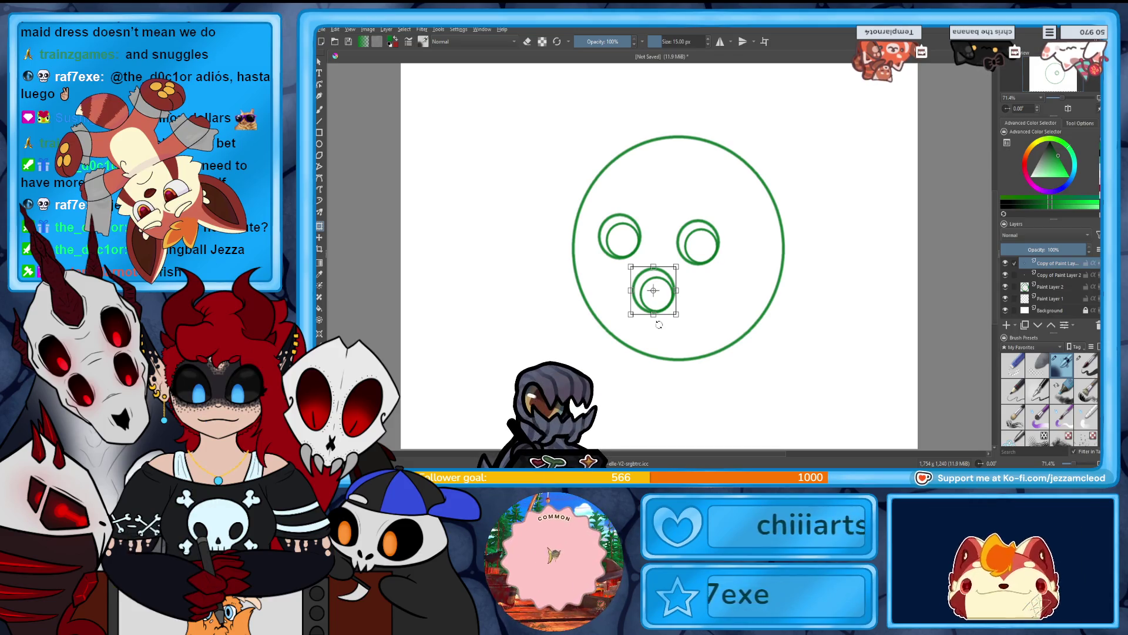
pyautogui.hotkey('ctrl', 'e')
pyautogui.hotkey('ctrl', 'e')
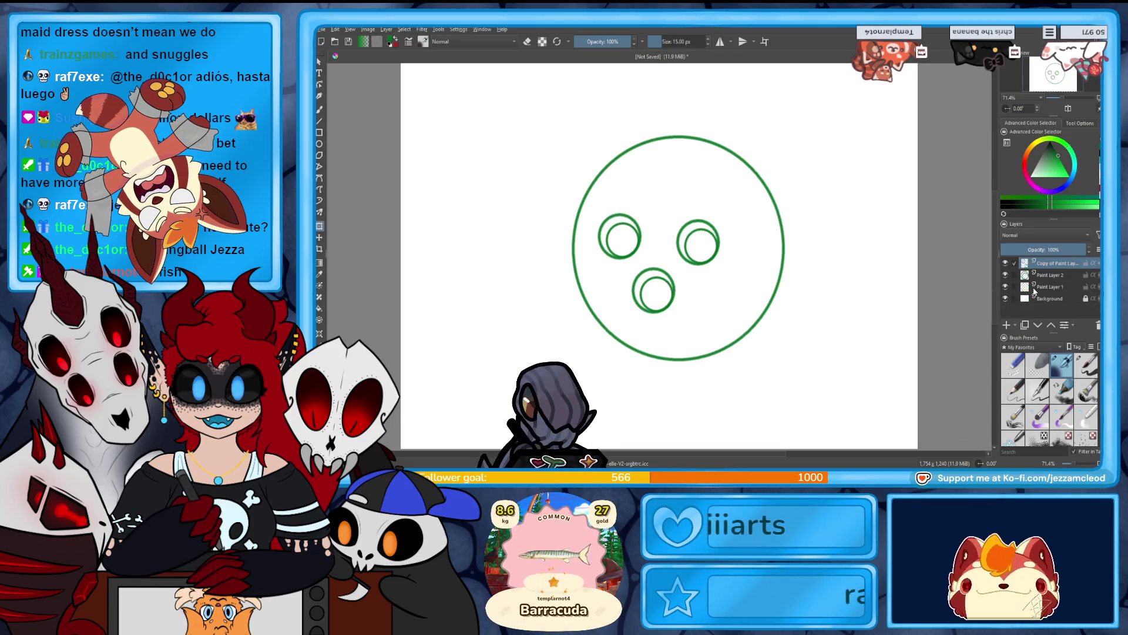
pyautogui.hotkey('ctrl', 'e')
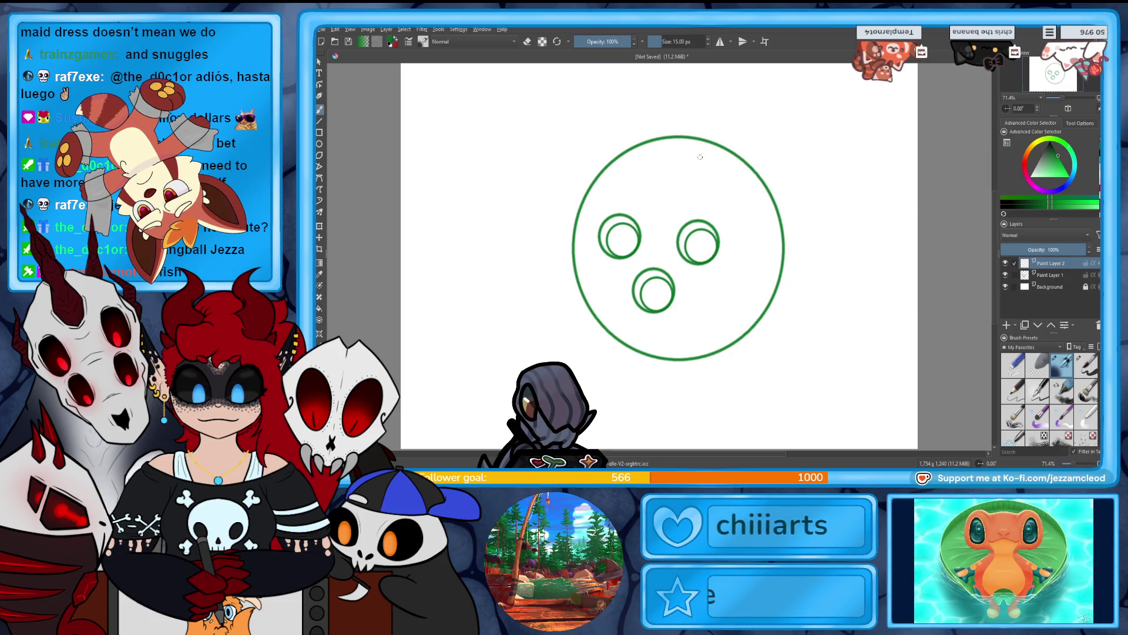
# Sketch a pointed teardrop ear on the head's upper right, undoing missed strokes.
pyautogui.moveTo(693, 164); pyautogui.dragTo(762, 99)
pyautogui.moveTo(763, 99); pyautogui.dragTo(758, 258)
pyautogui.hotkey('ctrl', 'z')
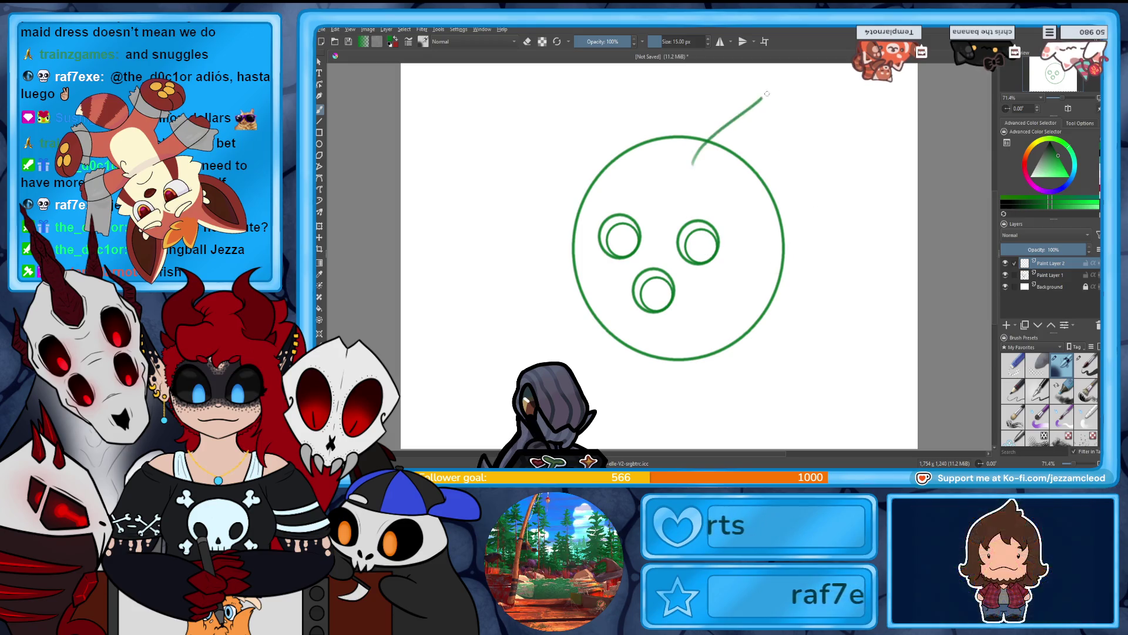
pyautogui.moveTo(604, 96); pyautogui.dragTo(573, 235)
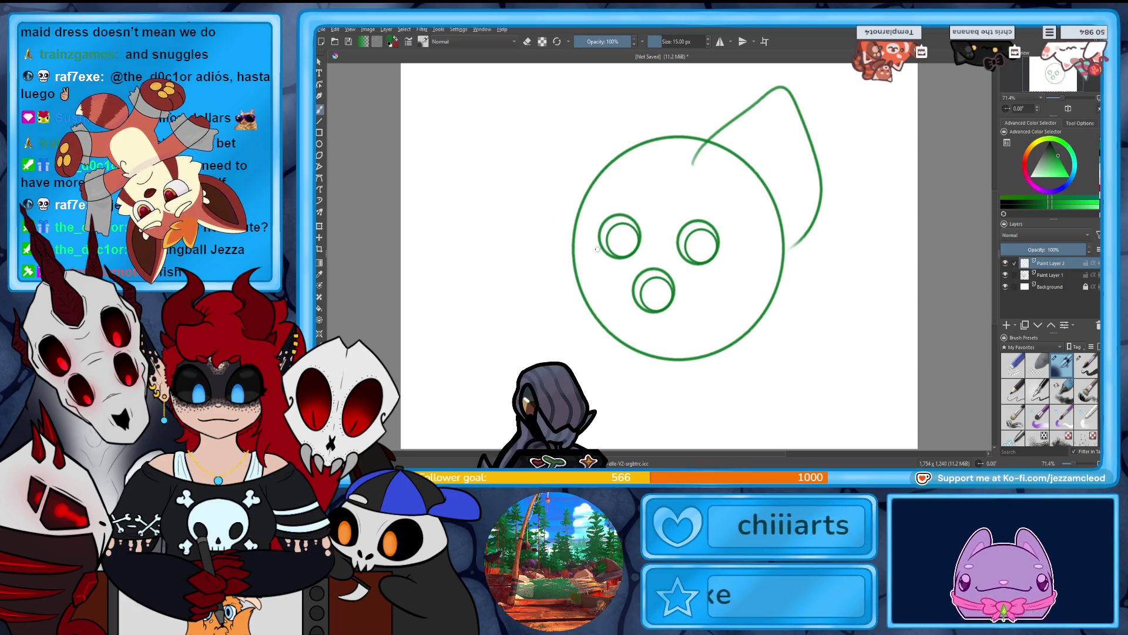
pyautogui.hotkey('ctrl', 'z')
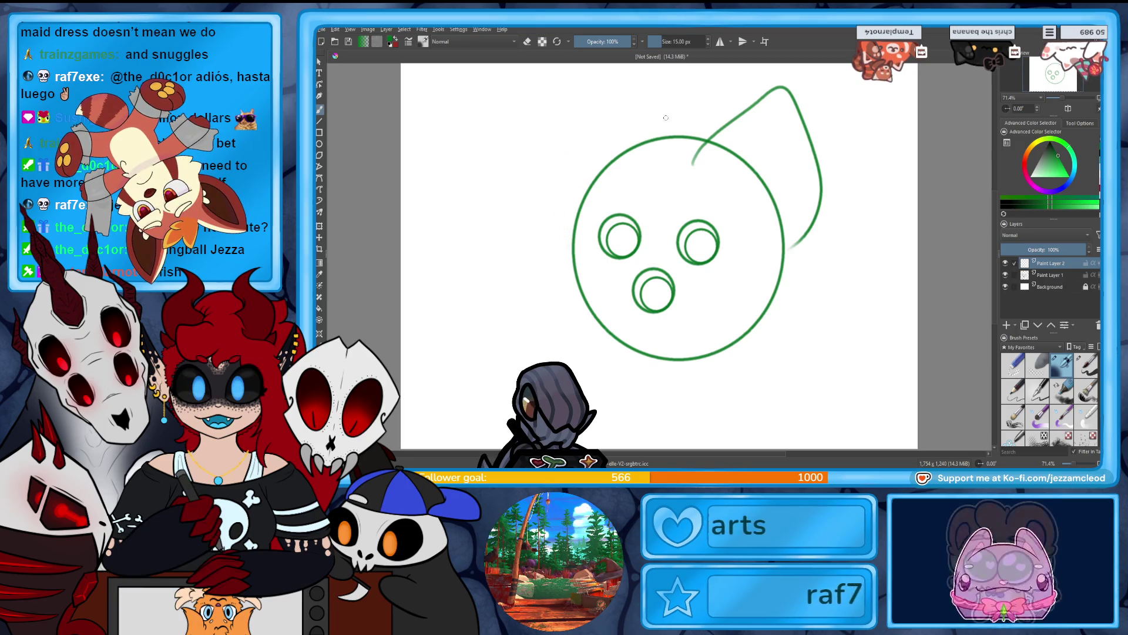
pyautogui.hotkey('ctrl', 'z')
pyautogui.moveTo(692, 150); pyautogui.dragTo(793, 113)
pyautogui.hotkey('ctrl', 'z')
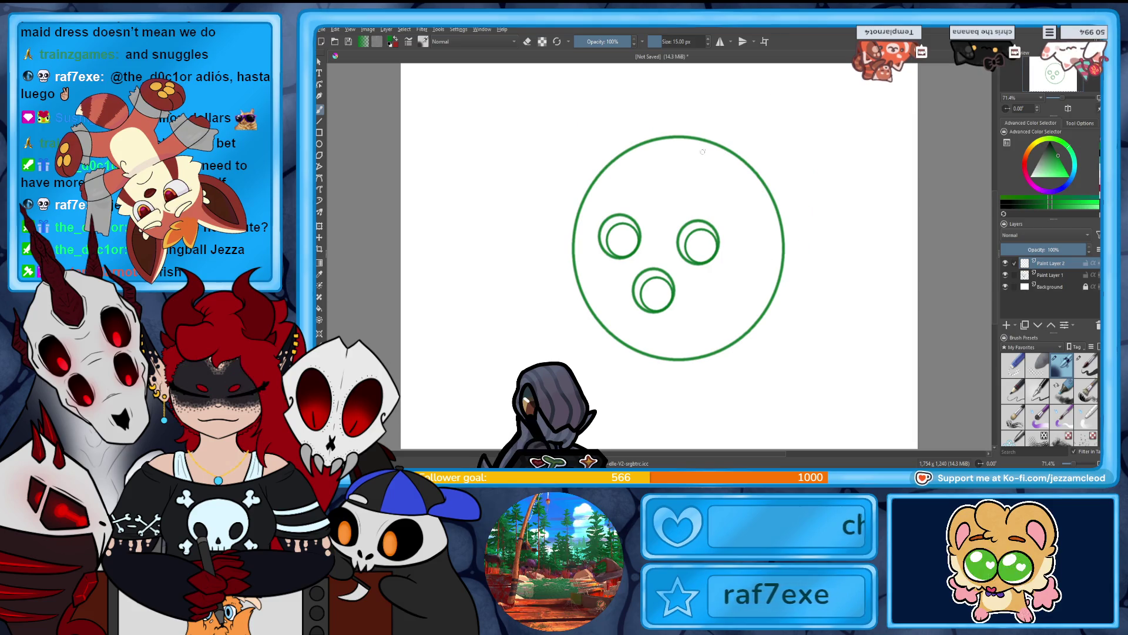
pyautogui.moveTo(716, 150)
pyautogui.mouseDown()
pyautogui.moveTo(781, 82)
pyautogui.moveTo(817, 194)
pyautogui.moveTo(720, 108)
pyautogui.moveTo(796, 232)
pyautogui.moveTo(777, 267)
pyautogui.mouseUp()
pyautogui.hotkey('ctrl', 'z')
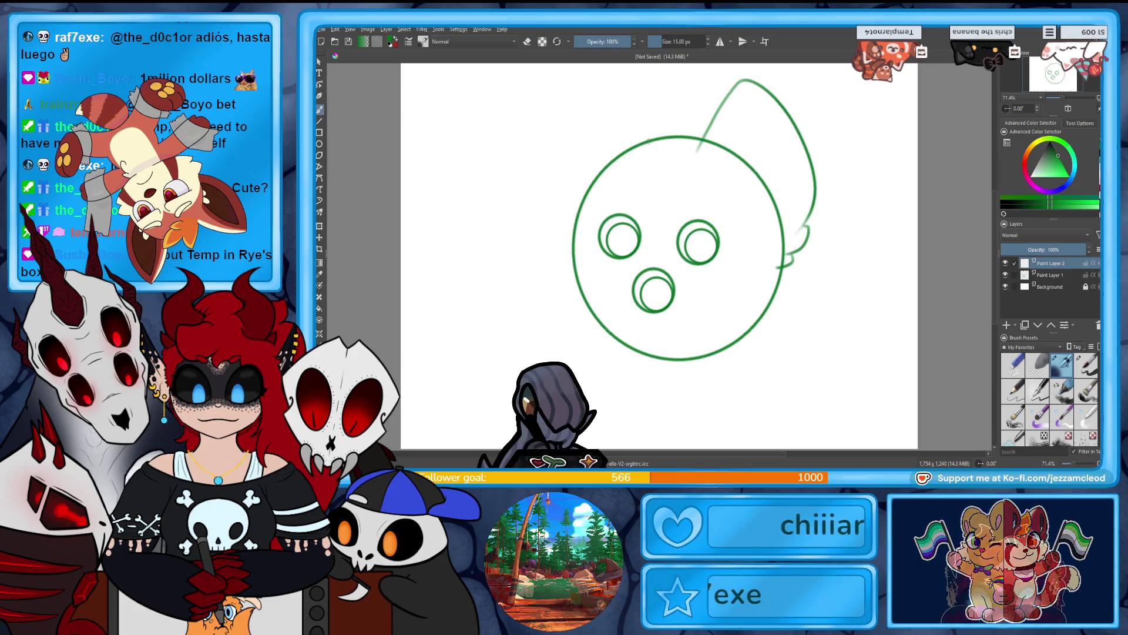
pyautogui.moveTo(649, 140); pyautogui.dragTo(600, 84)
pyautogui.moveTo(576, 256); pyautogui.dragTo(579, 266)
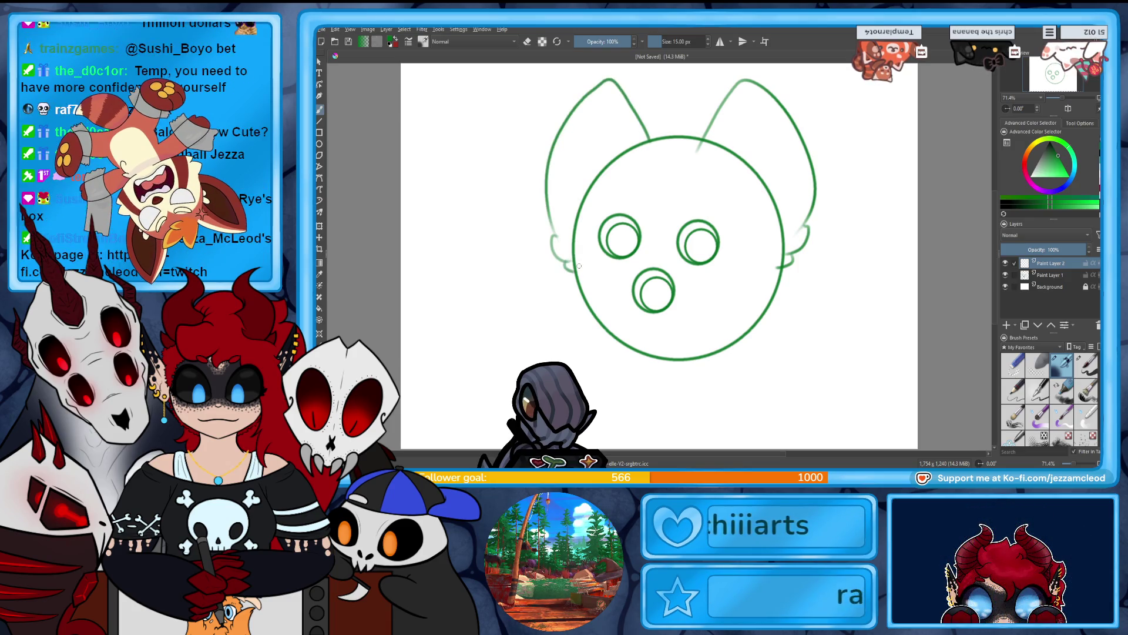
pyautogui.hotkey('ctrl', 'z')
pyautogui.hotkey('ctrl', 'z')
pyautogui.hotkey('ctrl', 'z')
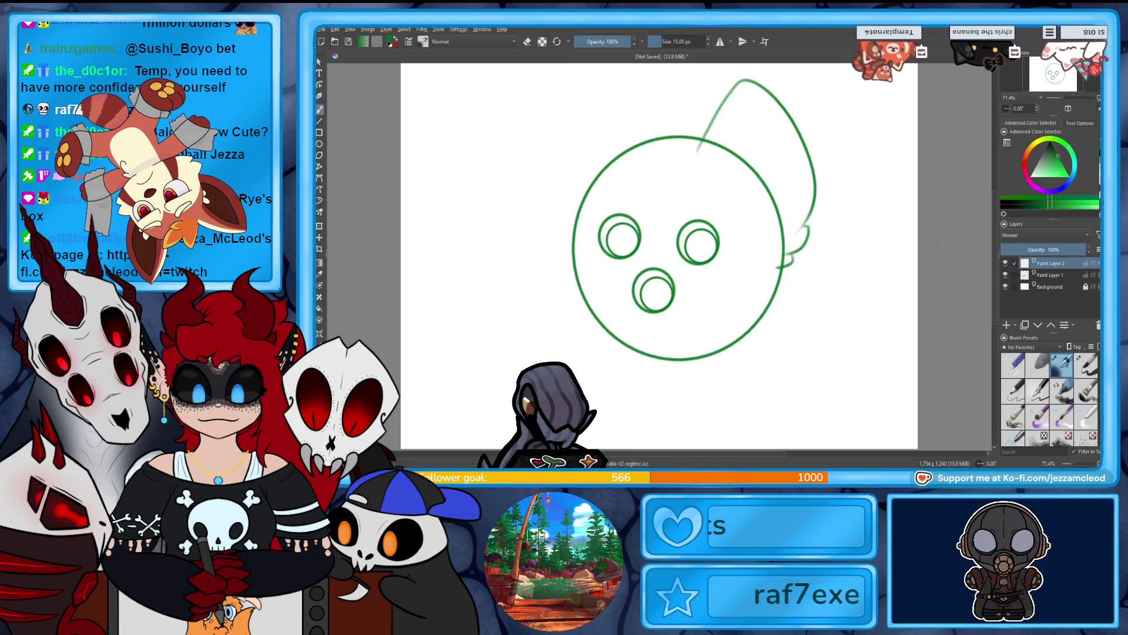
# Add tufted fur lines inside the right ear.
pyautogui.click(1005, 263)
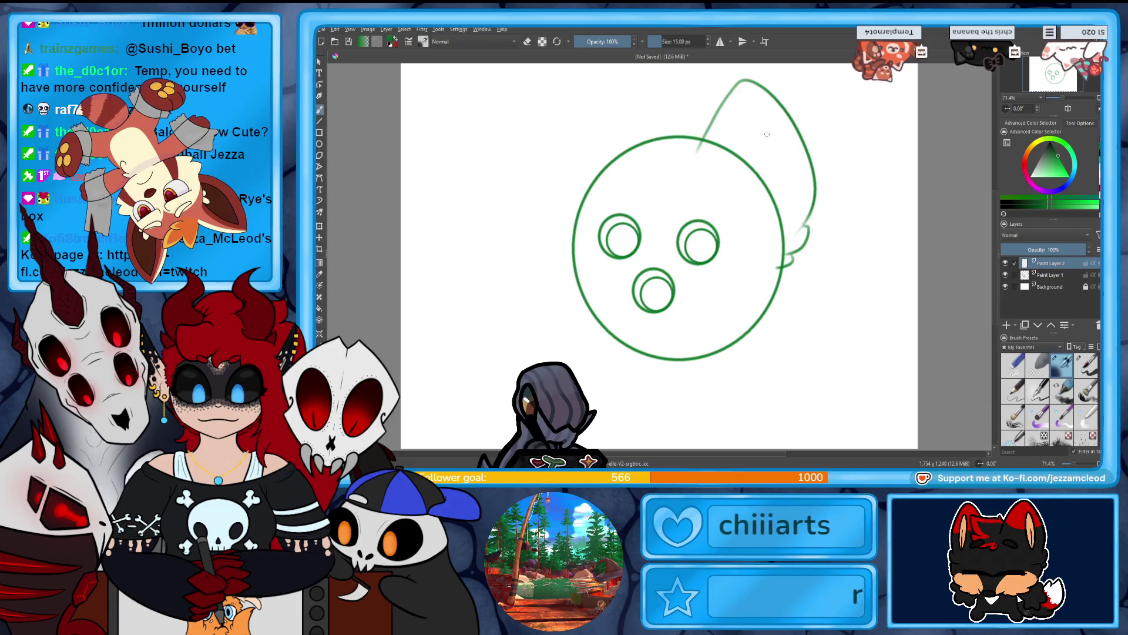
pyautogui.moveTo(781, 182); pyautogui.dragTo(773, 241)
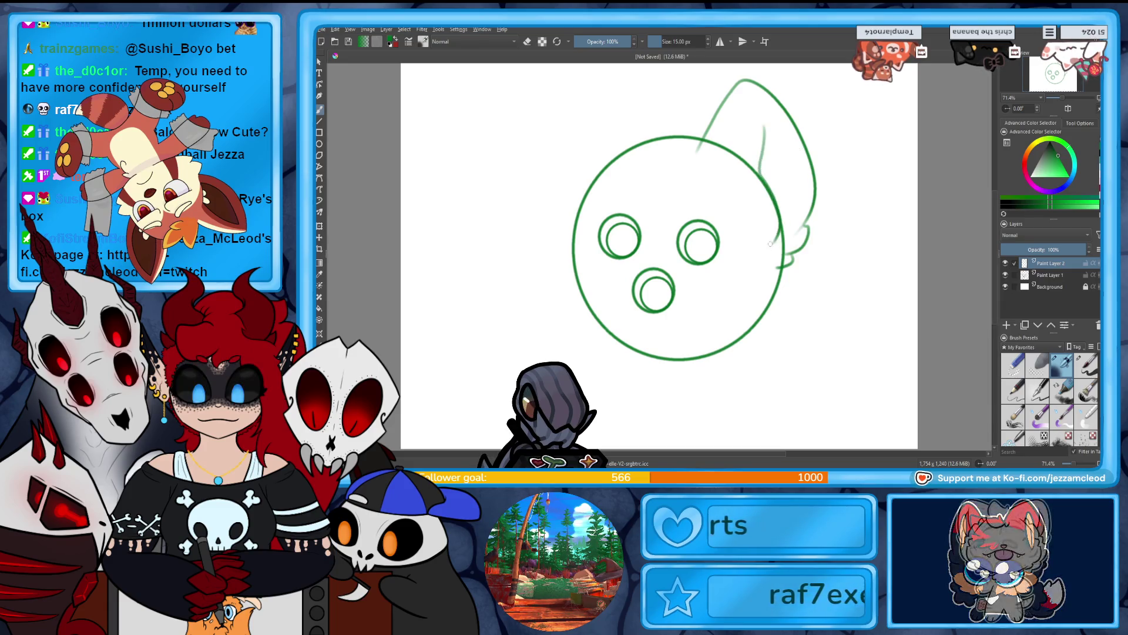
pyautogui.moveTo(763, 126); pyautogui.dragTo(781, 229)
pyautogui.hotkey('ctrl', 'z')
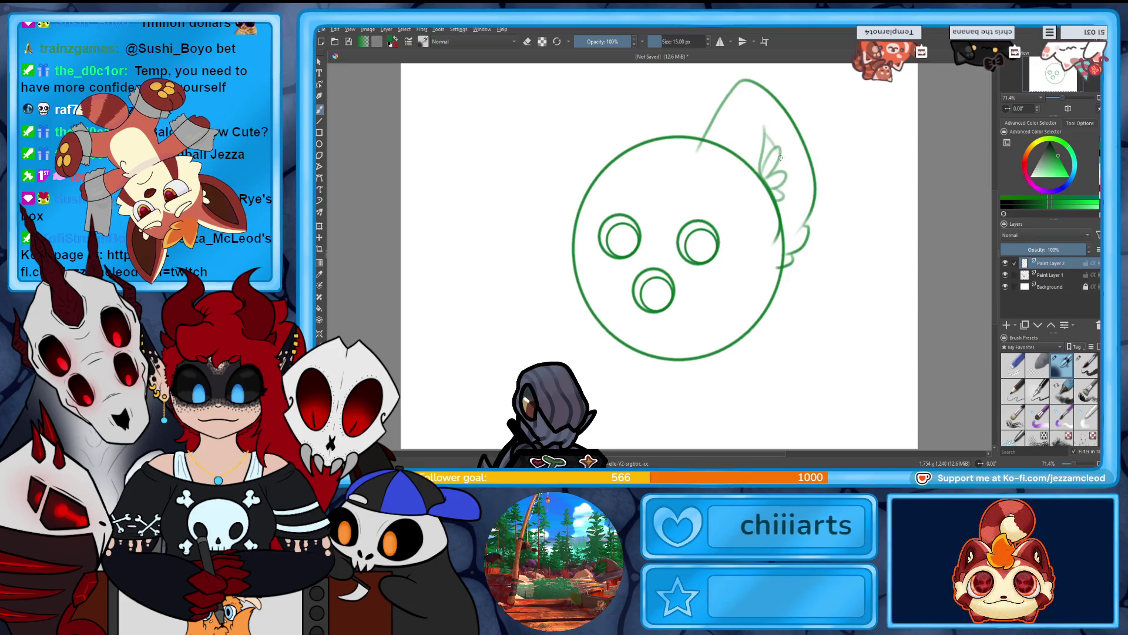
pyautogui.moveTo(785, 157); pyautogui.dragTo(785, 176)
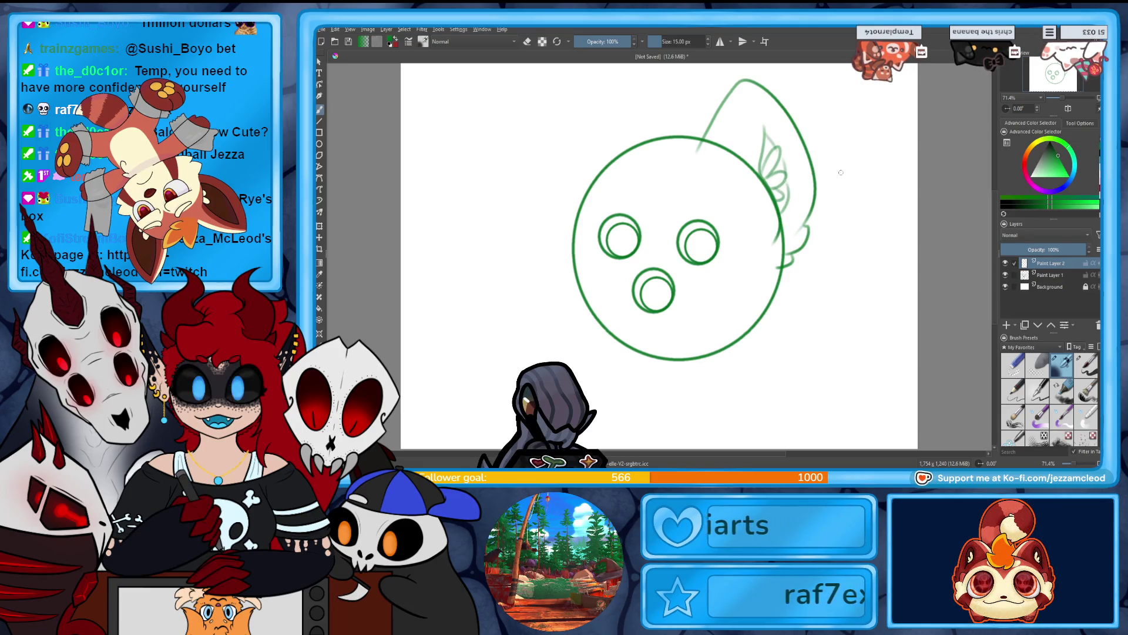
# Mirror a copy of the ear onto the head's left side and erase a stray line.
pyautogui.hotkey('ctrl', 'j')
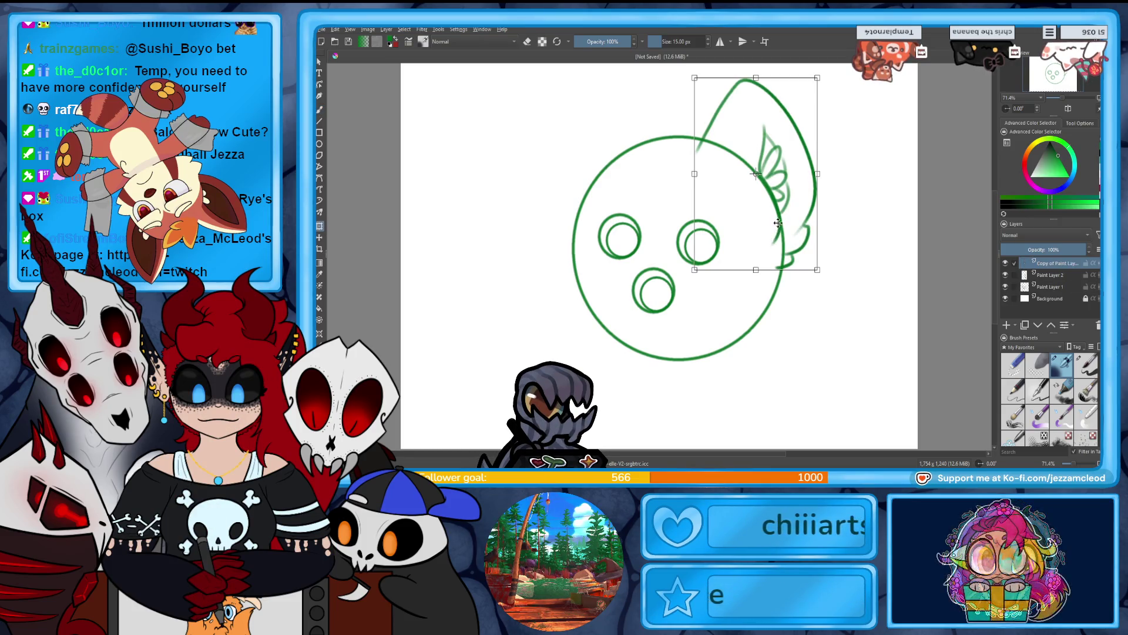
pyautogui.moveTo(818, 210); pyautogui.dragTo(608, 209)
pyautogui.moveTo(680, 214); pyautogui.dragTo(616, 217)
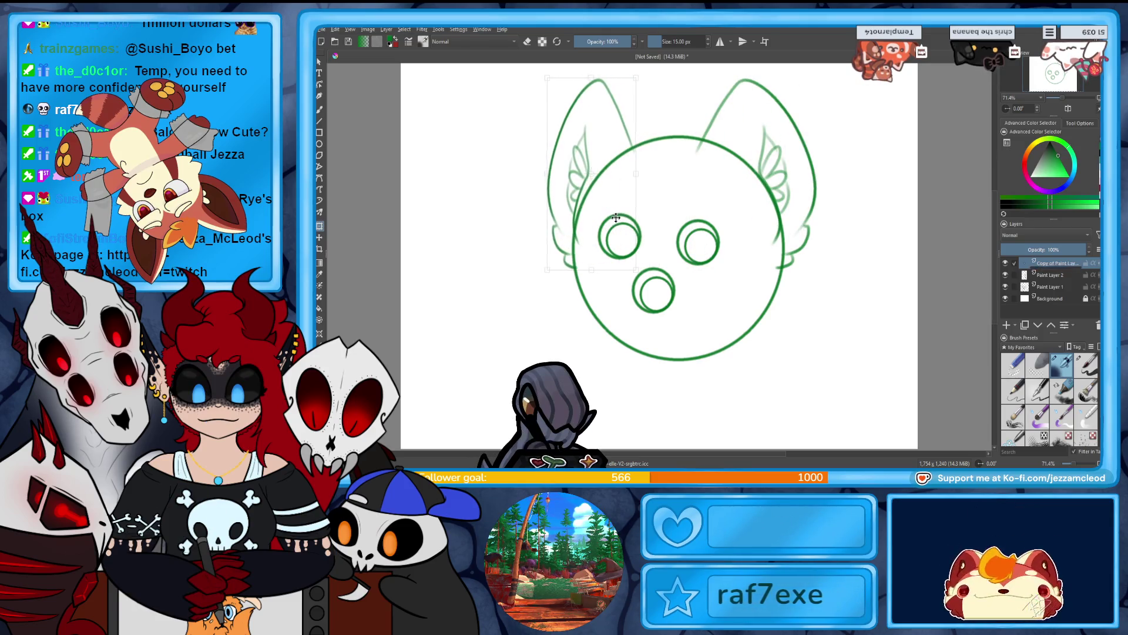
pyautogui.moveTo(636, 174)
pyautogui.mouseDown()
pyautogui.moveTo(659, 172)
pyautogui.moveTo(647, 174)
pyautogui.mouseUp()
pyautogui.click(320, 109)
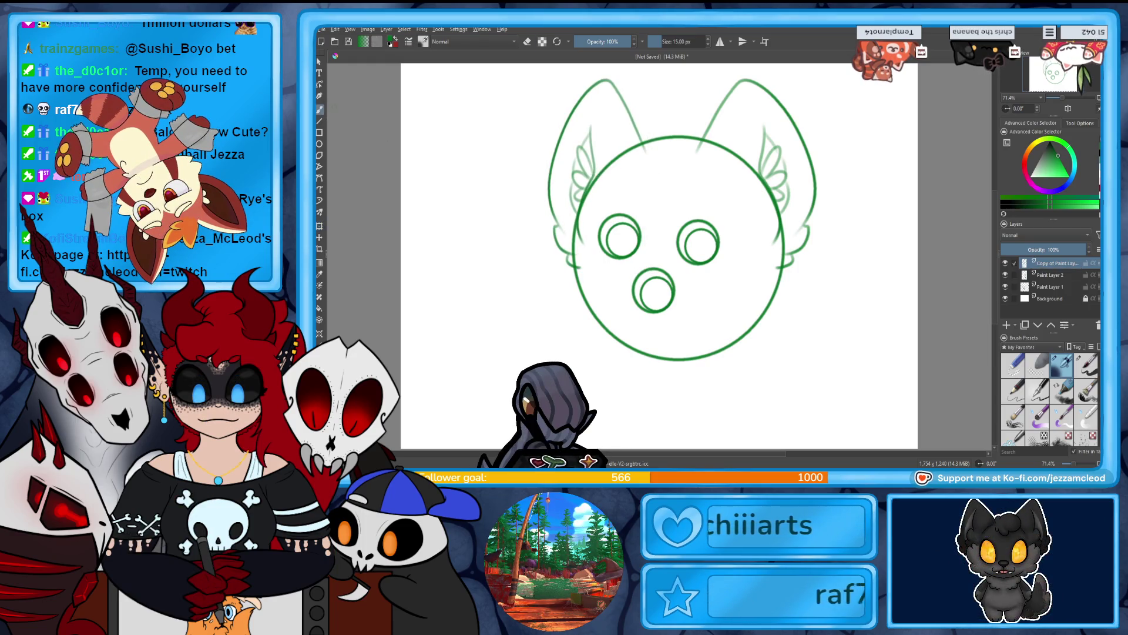
pyautogui.moveTo(579, 222); pyautogui.dragTo(580, 241)
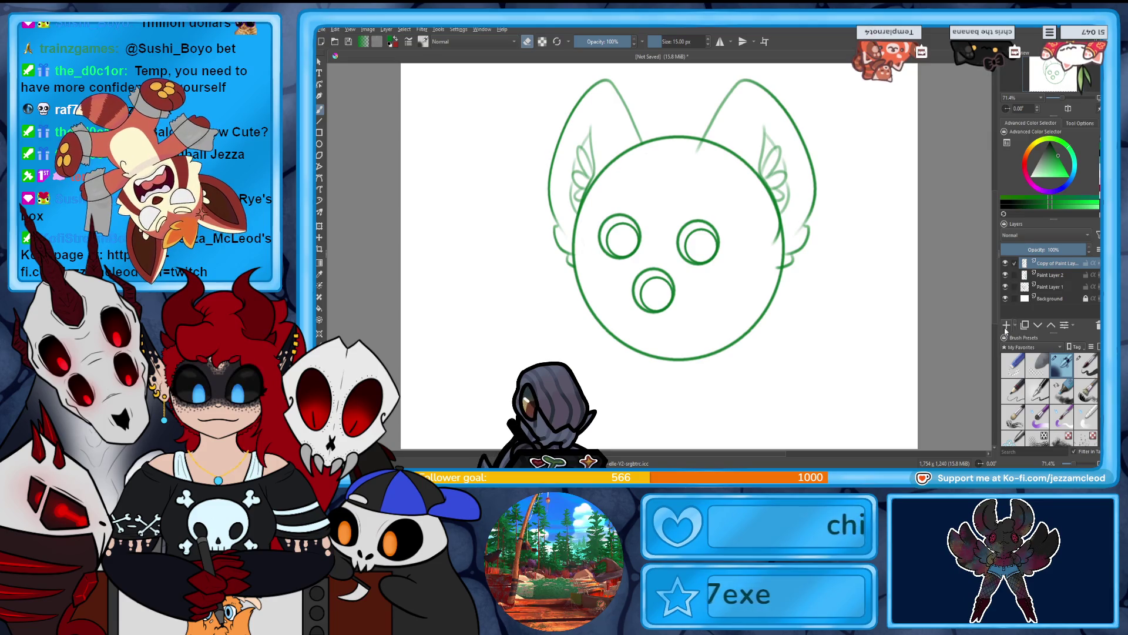
# Merge the mirrored ear into the sketch, lasso-select the eyes and nose, then cancel their transform.
pyautogui.hotkey('ctrl', 'z')
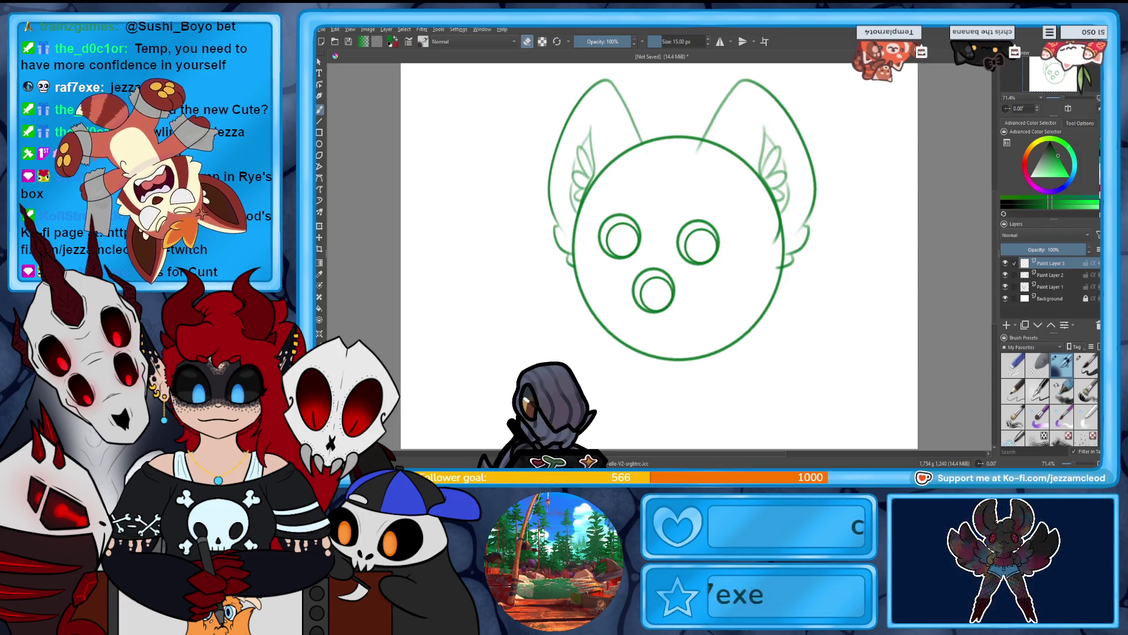
pyautogui.moveTo(588, 246); pyautogui.dragTo(613, 282)
pyautogui.moveTo(670, 334)
pyautogui.mouseDown()
pyautogui.moveTo(735, 235)
pyautogui.moveTo(652, 205)
pyautogui.moveTo(588, 248)
pyautogui.mouseUp()
pyautogui.click(320, 226)
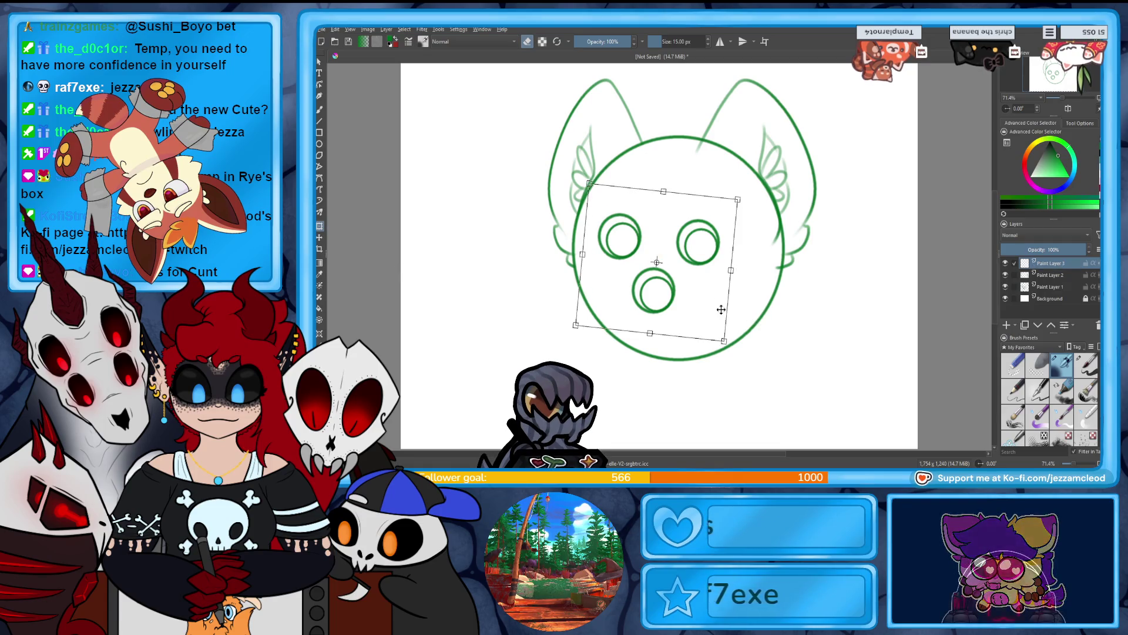
pyautogui.press('pagedown')
pyautogui.press('pagedown')
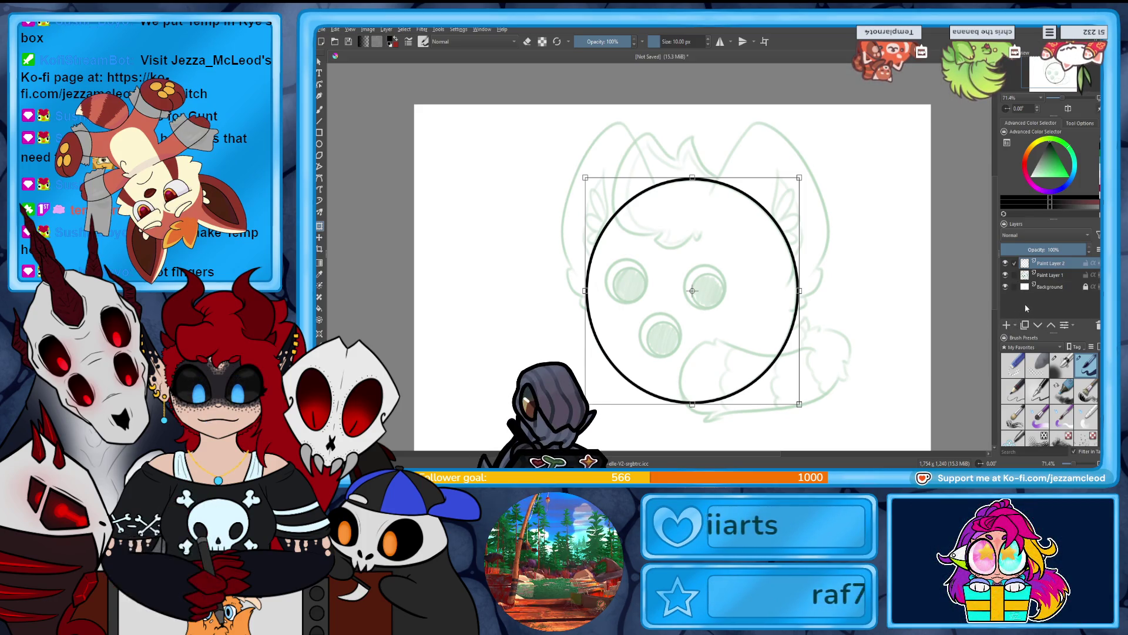
# Group the lineart, add a new layer, and draw a black circle over the right eye.
pyautogui.hotkey('ctrl', 'g')
pyautogui.click(1008, 325)
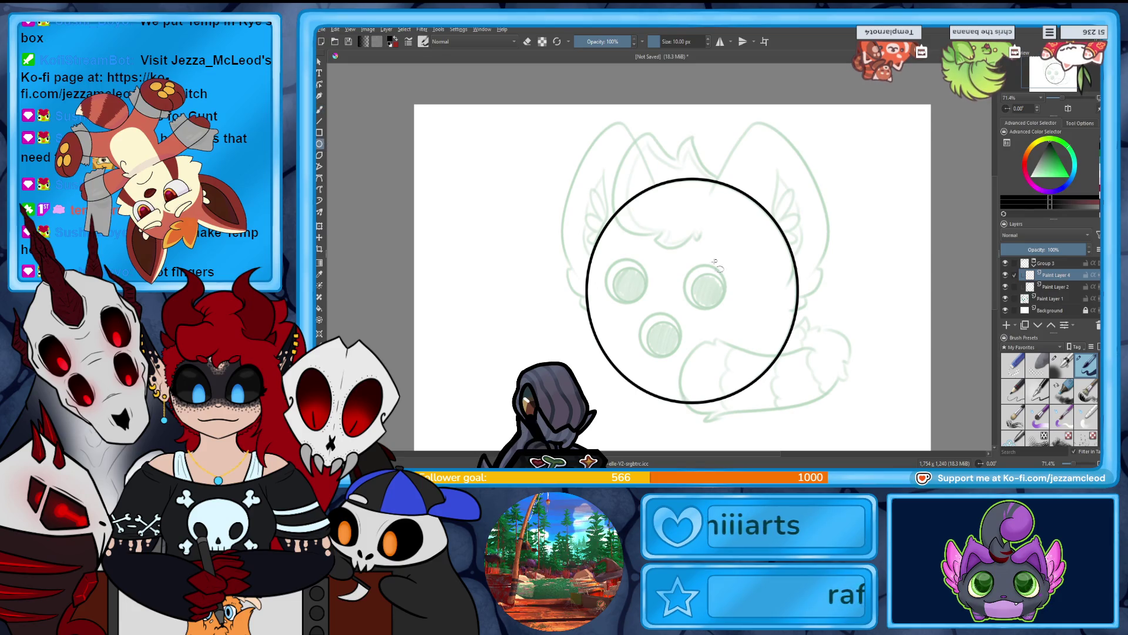
pyautogui.moveTo(682, 270); pyautogui.dragTo(725, 316)
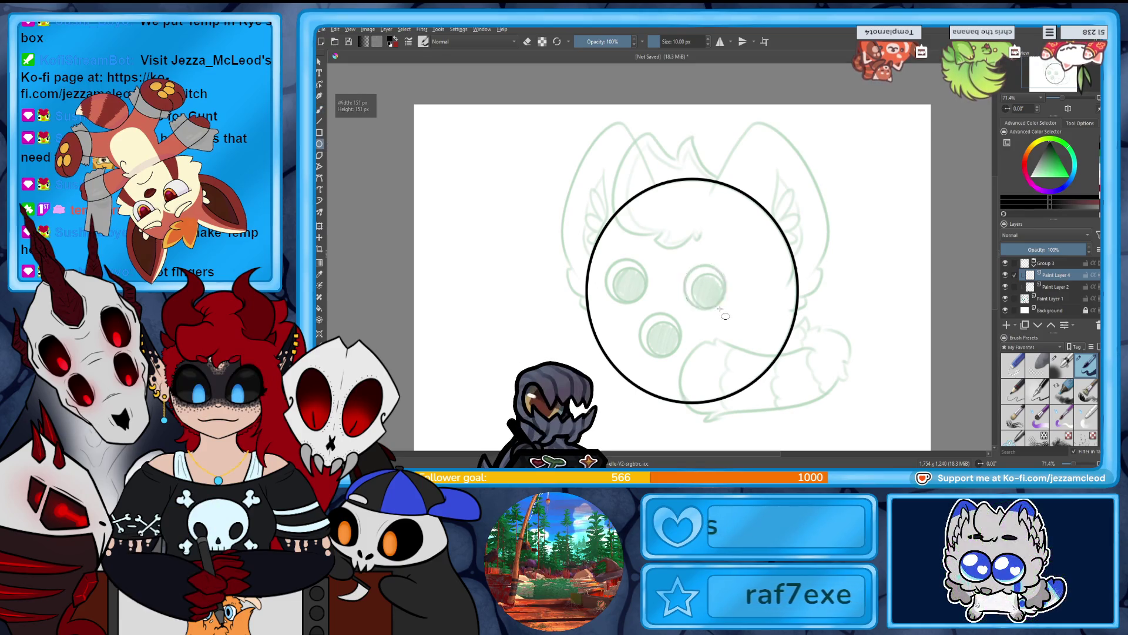
# Duplicate the eye circle and shrink the copy into a smaller inner eye ring.
pyautogui.hotkey('ctrl', 'j')
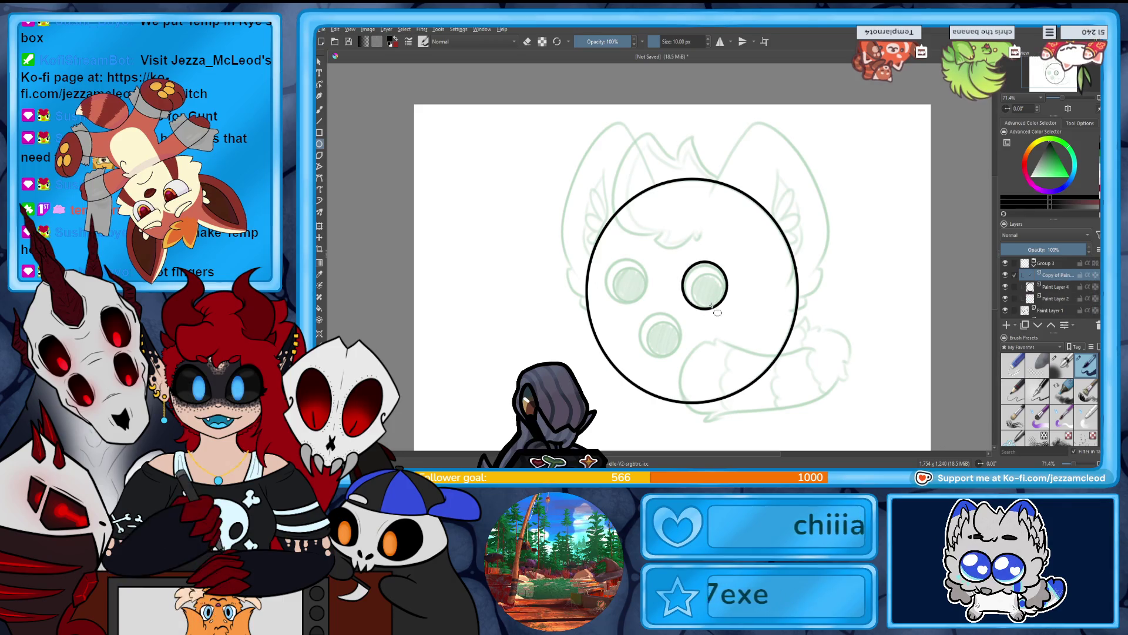
pyautogui.click(319, 226)
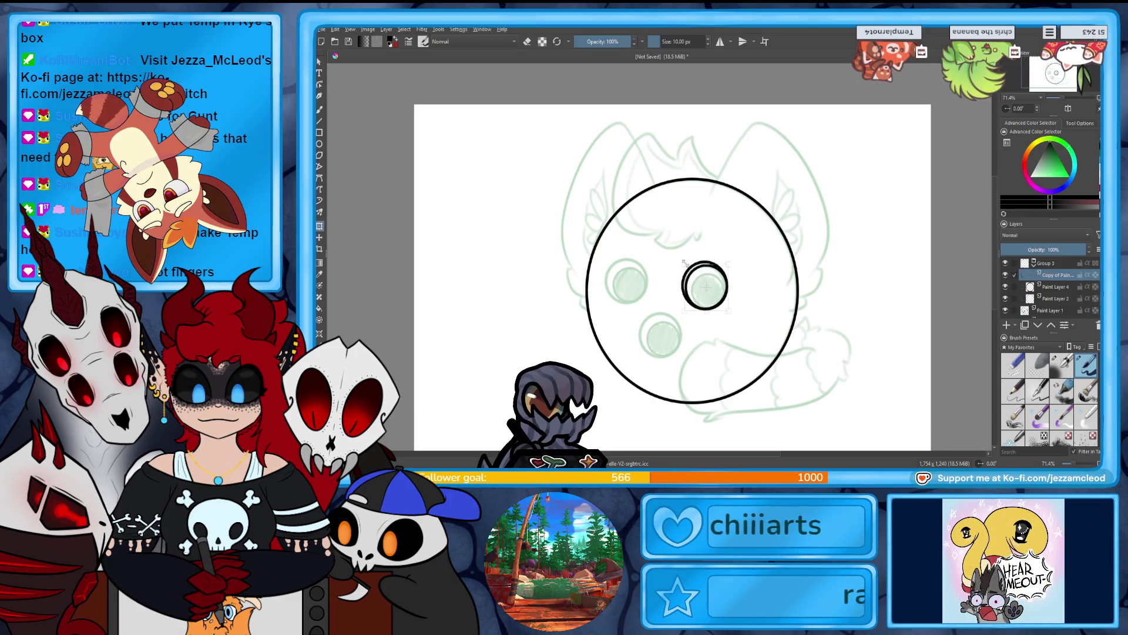
pyautogui.moveTo(683, 262); pyautogui.dragTo(703, 263)
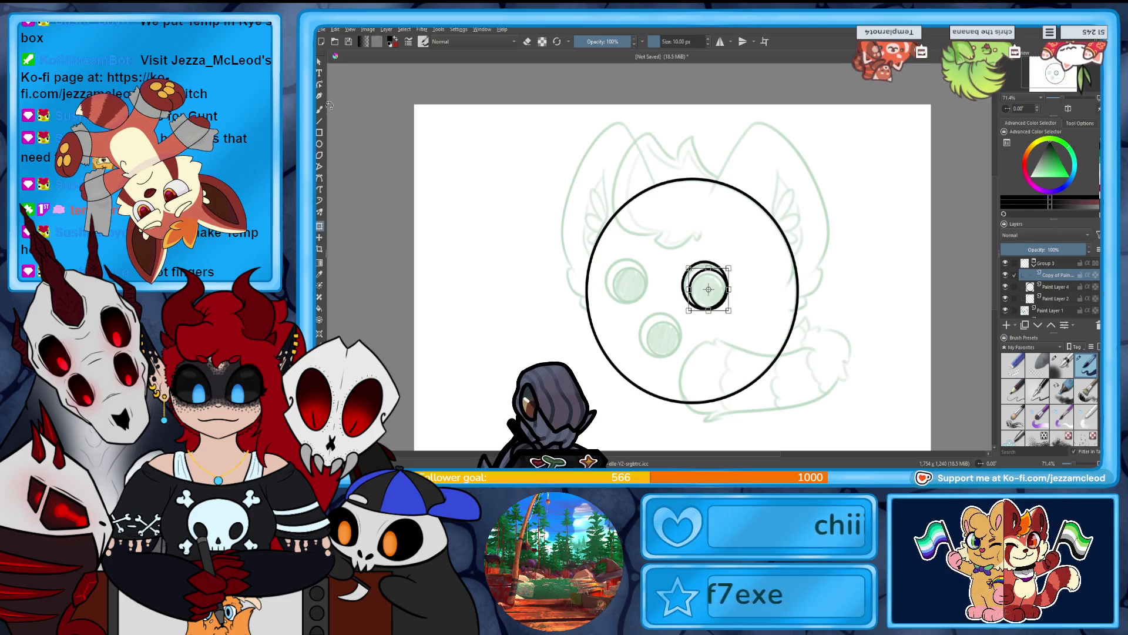
pyautogui.press('e')
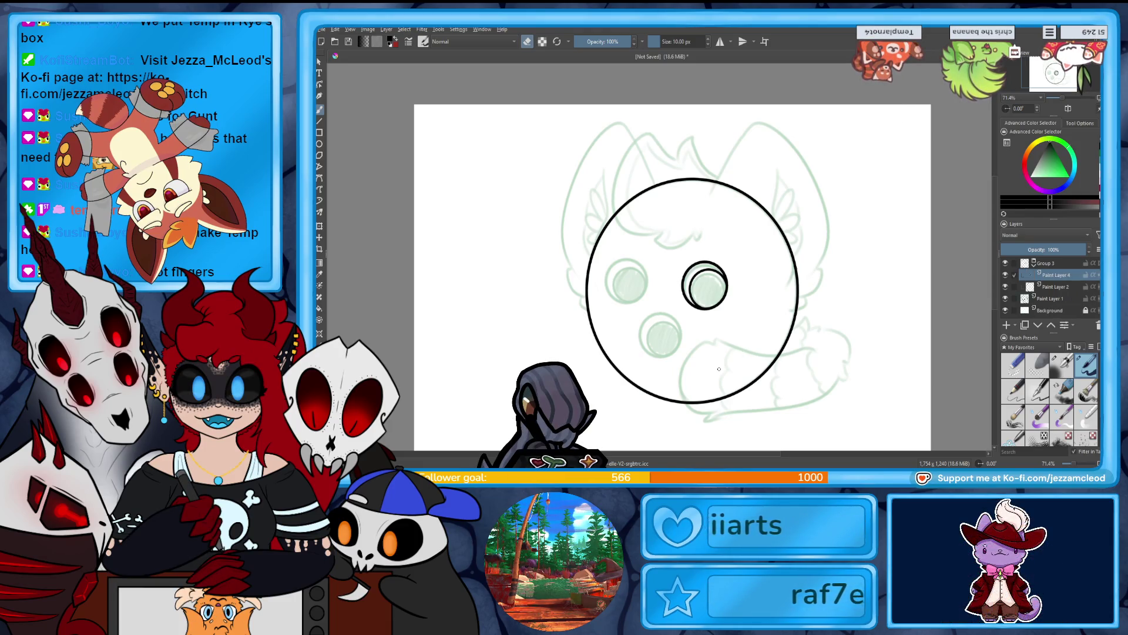
# Duplicate the eye circles again and move the copy toward the left eye.
pyautogui.hotkey('ctrl', 'j')
pyautogui.click(319, 225)
pyautogui.moveTo(708, 294); pyautogui.dragTo(687, 293)
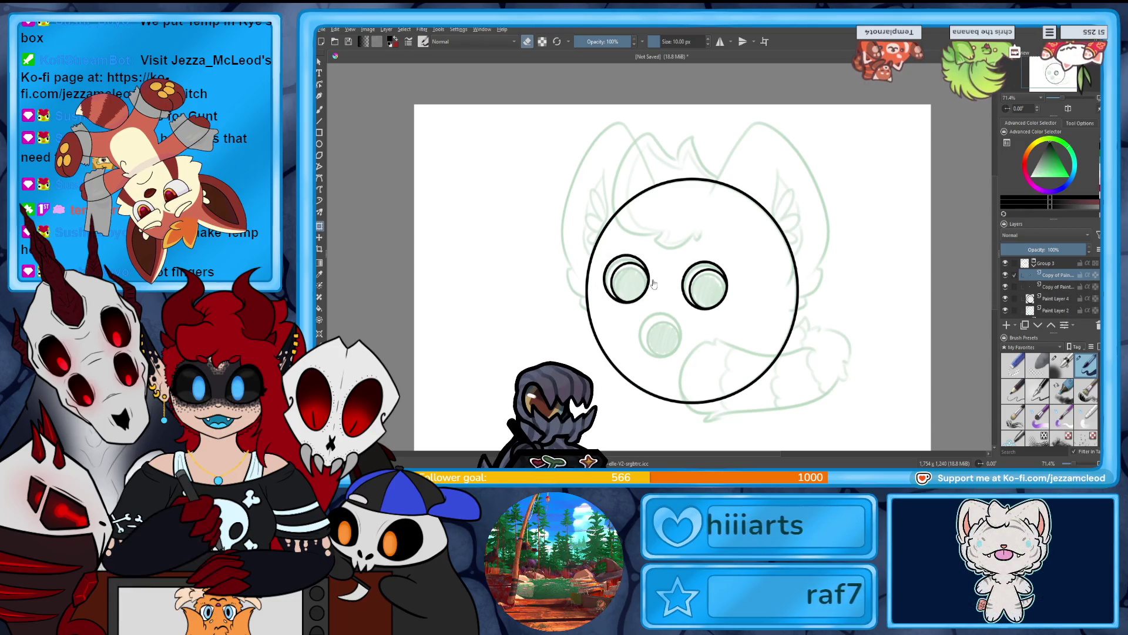
# Duplicate the eye circles, move them down onto the nose, and merge them into one layer.
pyautogui.hotkey('ctrl', 'j')
pyautogui.moveTo(642, 286); pyautogui.dragTo(676, 338)
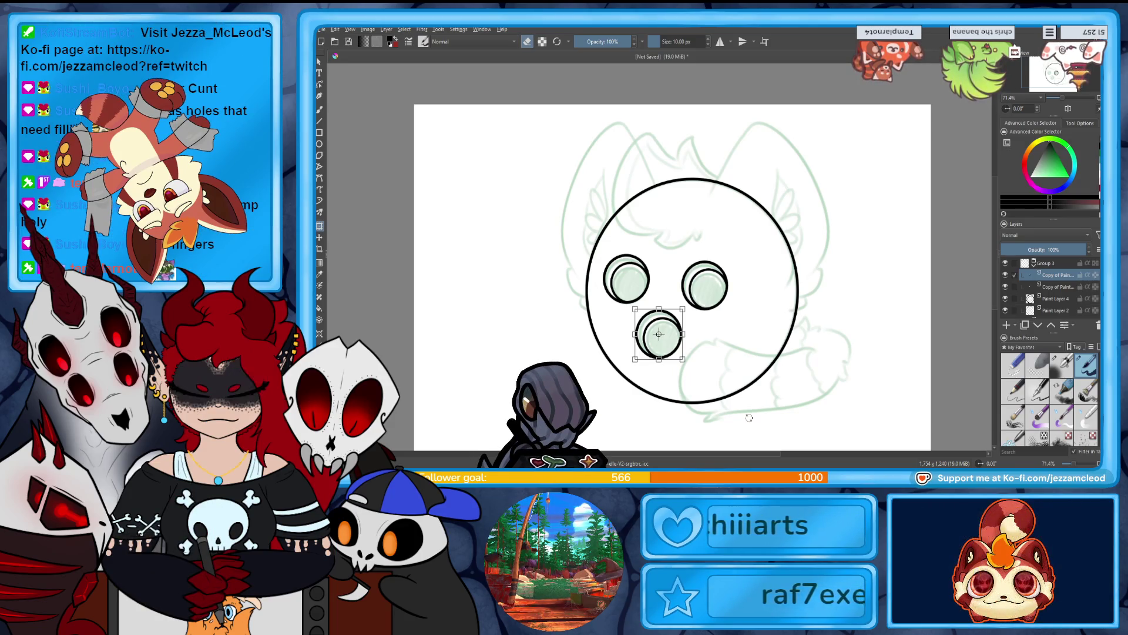
pyautogui.press('Return')
pyautogui.hotkey('ctrl', 'e')
pyautogui.hotkey('ctrl', 'e')
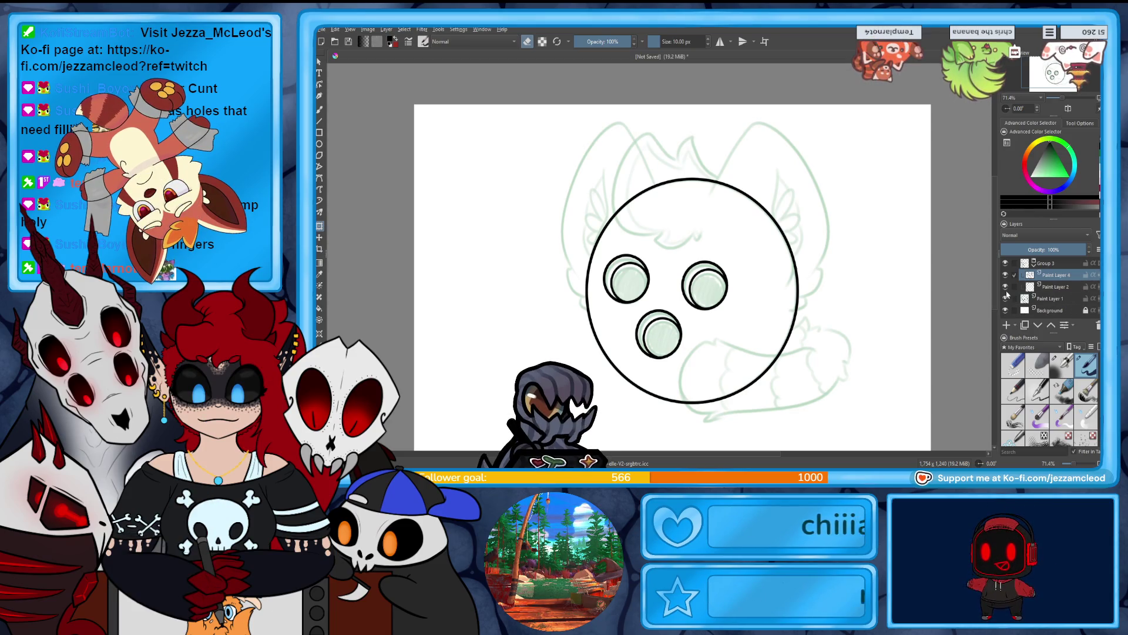
# View the drawing at 100% zoom, recentred on the head.
pyautogui.moveTo(1006, 311)
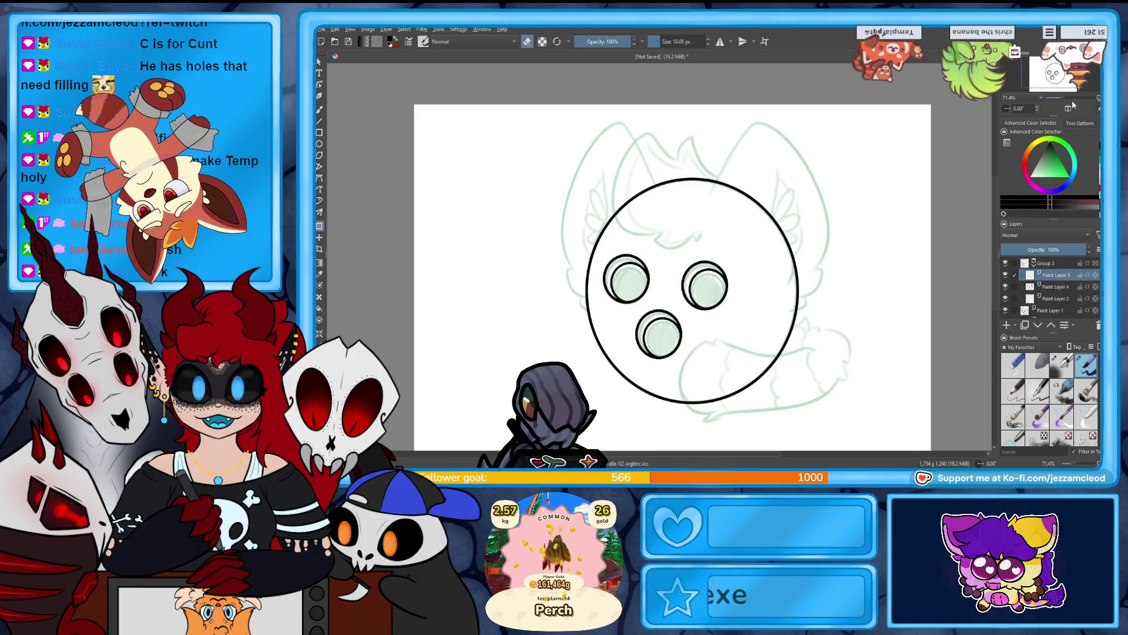
pyautogui.press('1')
pyautogui.click(1062, 75)
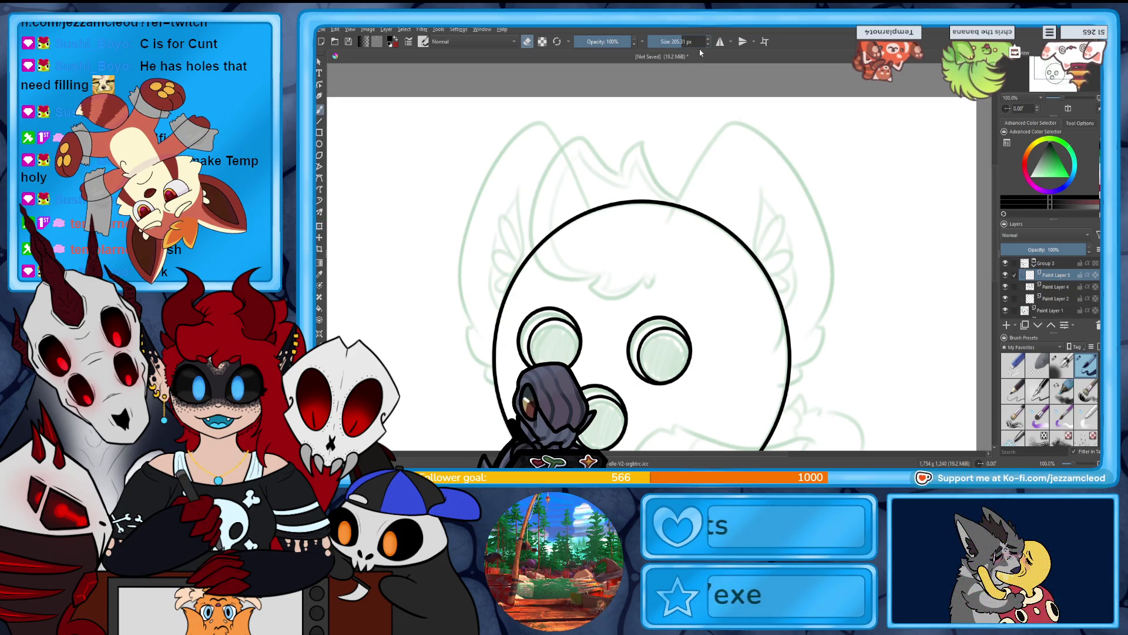
# Set the brush to 15 px and ink the right ear's outline, hooking down at its base.
pyautogui.click(658, 41)
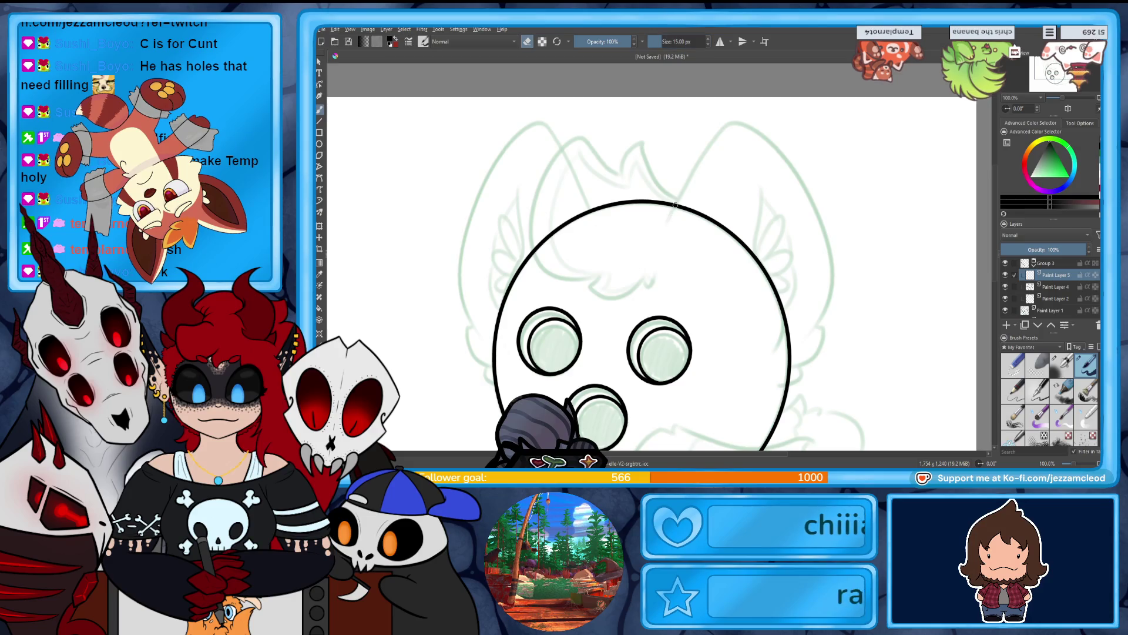
pyautogui.moveTo(668, 219)
pyautogui.mouseDown()
pyautogui.moveTo(800, 165)
pyautogui.moveTo(827, 348)
pyautogui.mouseUp()
pyautogui.moveTo(805, 389); pyautogui.dragTo(811, 392)
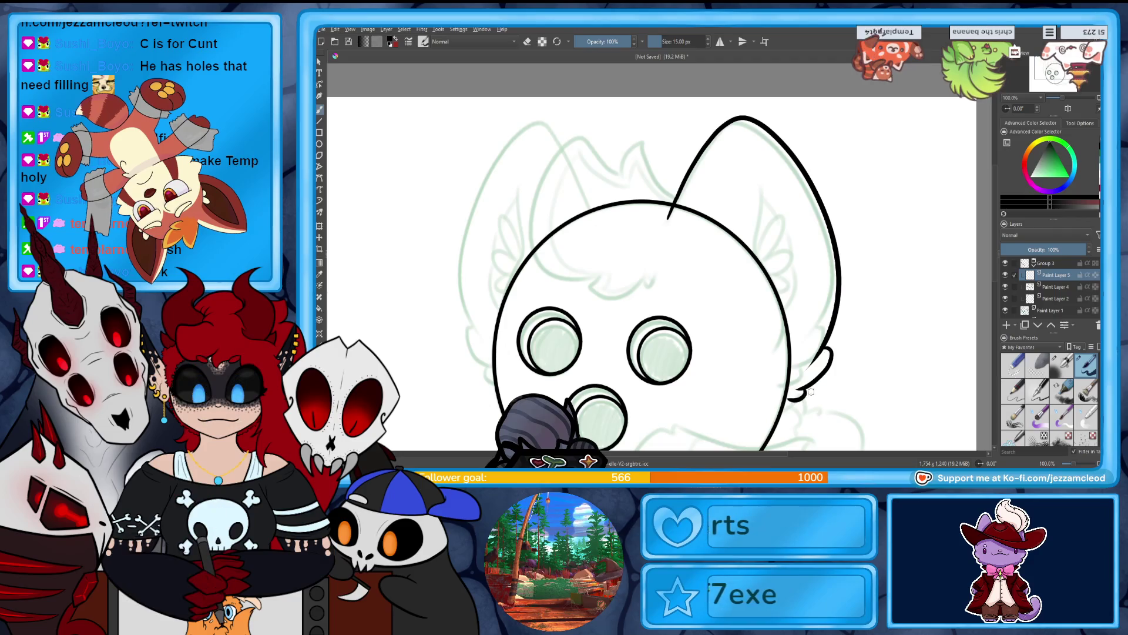
pyautogui.moveTo(1053, 83); pyautogui.dragTo(1049, 86)
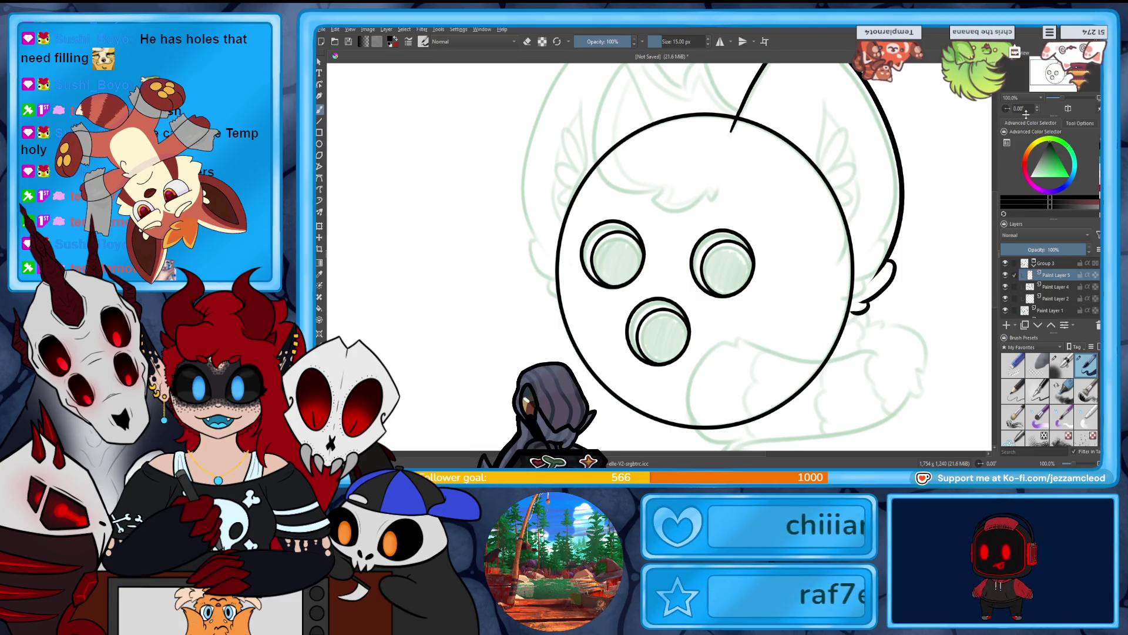
# Draw the inner ear edge and looping fluff strokes inside the right ear, partly on a new layer.
pyautogui.moveTo(829, 98); pyautogui.dragTo(823, 161)
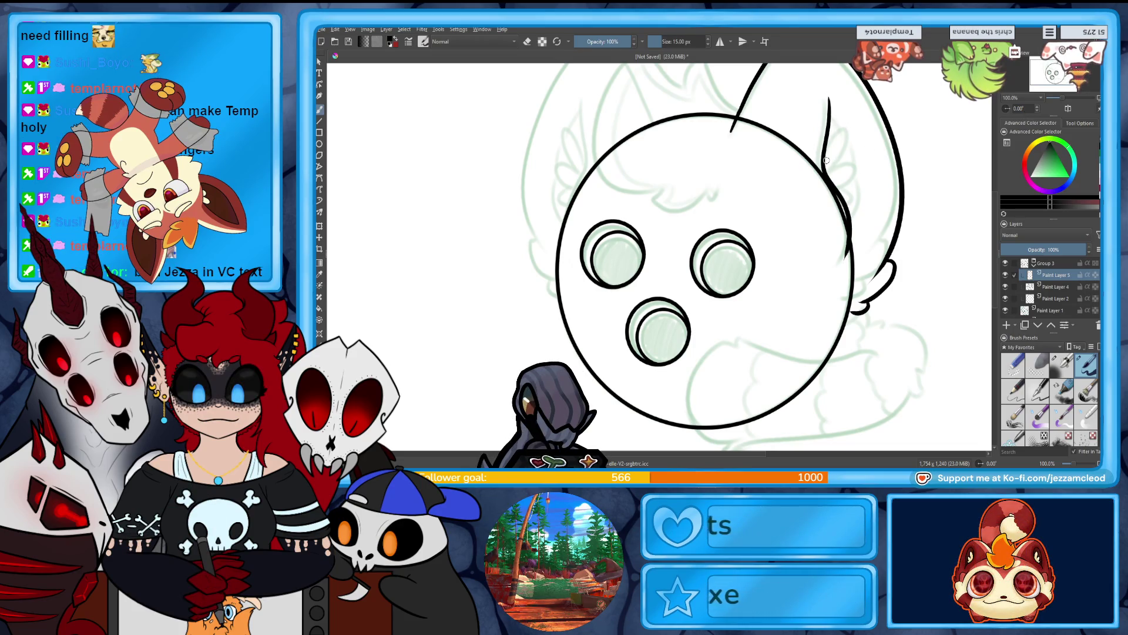
pyautogui.moveTo(830, 111); pyautogui.dragTo(851, 211)
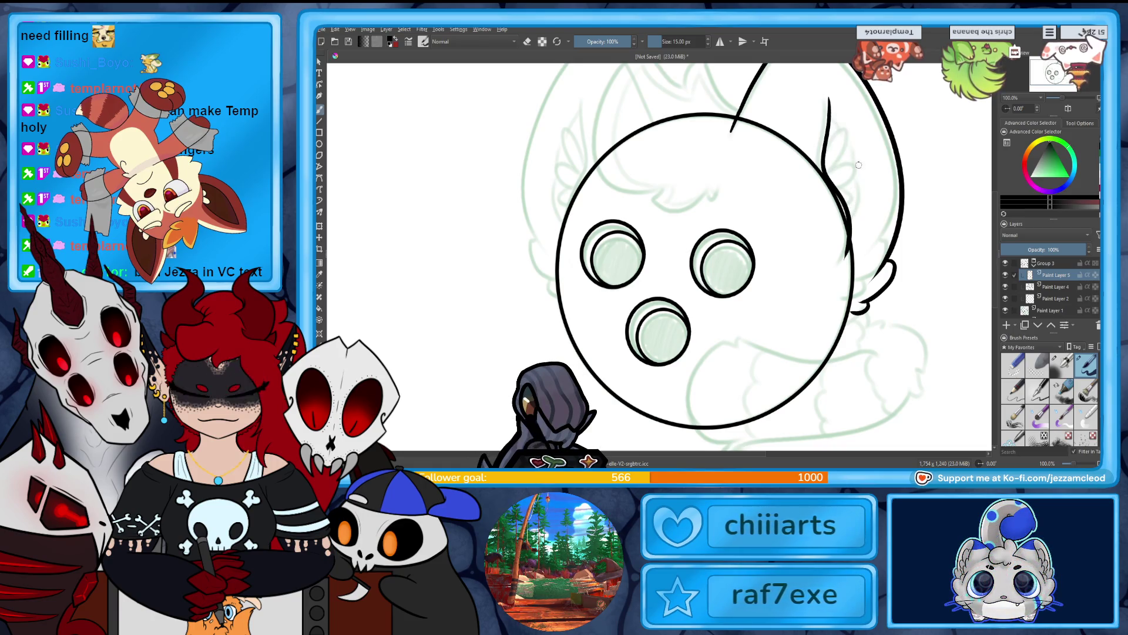
pyautogui.moveTo(829, 100); pyautogui.dragTo(860, 207)
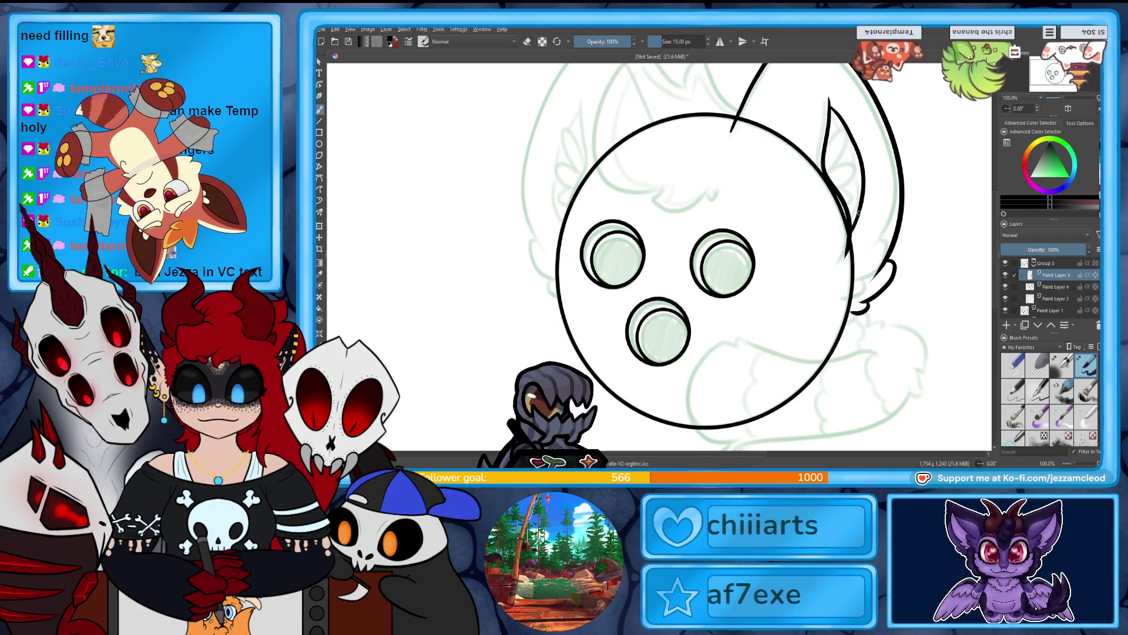
pyautogui.moveTo(827, 168)
pyautogui.mouseDown()
pyautogui.moveTo(842, 152)
pyautogui.moveTo(839, 187)
pyautogui.mouseUp()
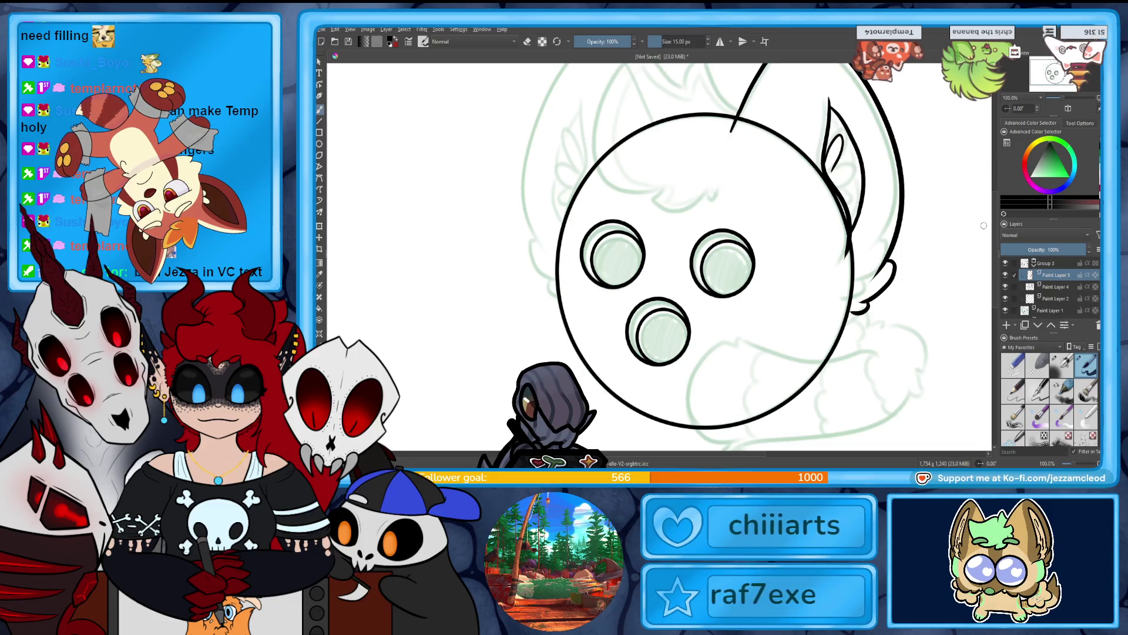
pyautogui.click(1006, 325)
pyautogui.moveTo(833, 111)
pyautogui.mouseDown()
pyautogui.moveTo(827, 167)
pyautogui.moveTo(844, 183)
pyautogui.mouseUp()
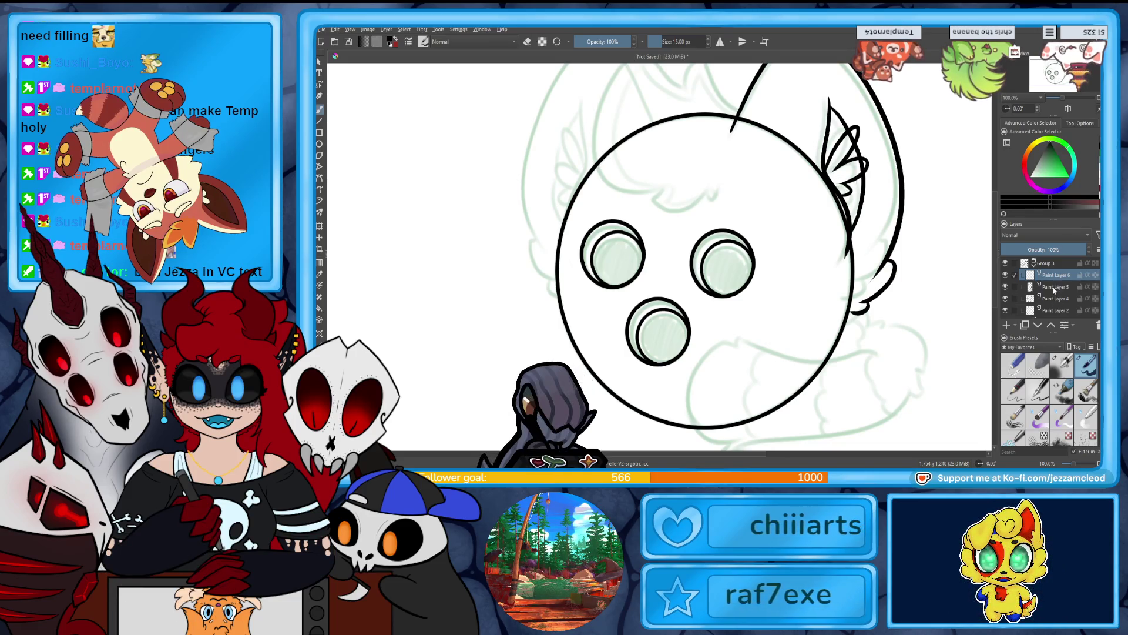
# With the eraser on Paint Layer 2, remove the head line running inside the right ear.
pyautogui.press('e')
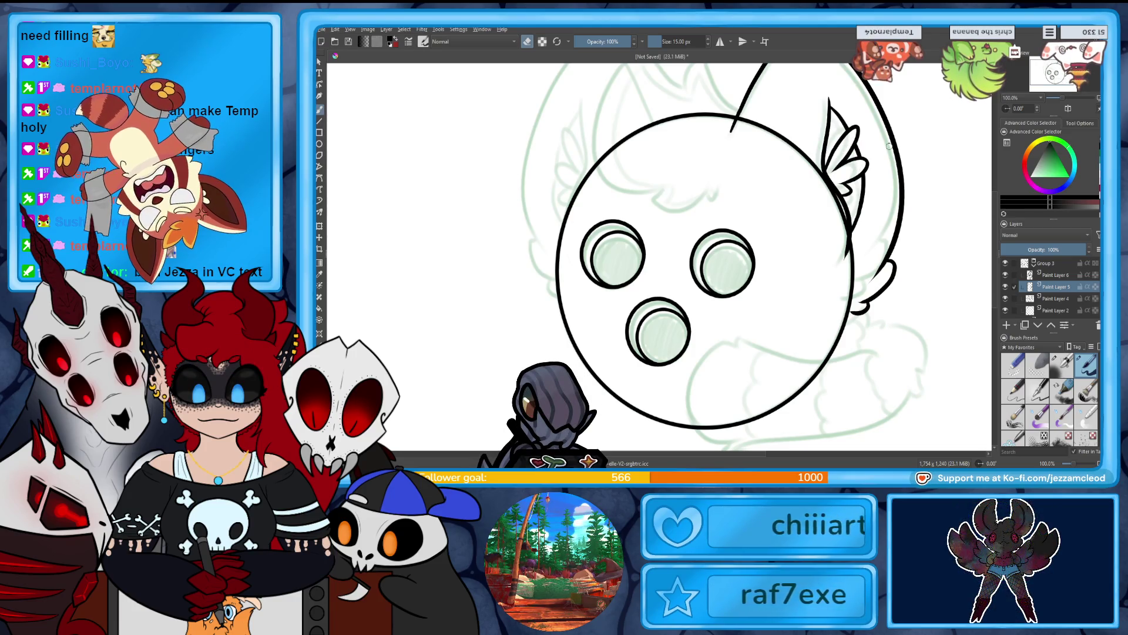
pyautogui.click(1006, 299)
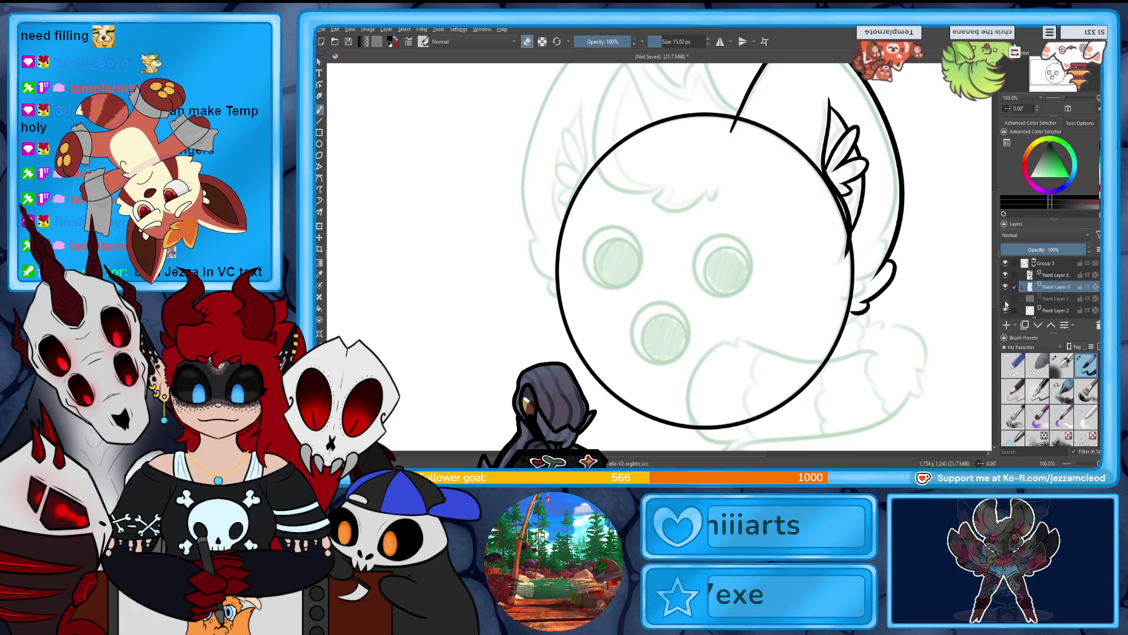
pyautogui.click(1005, 299)
pyautogui.click(1044, 312)
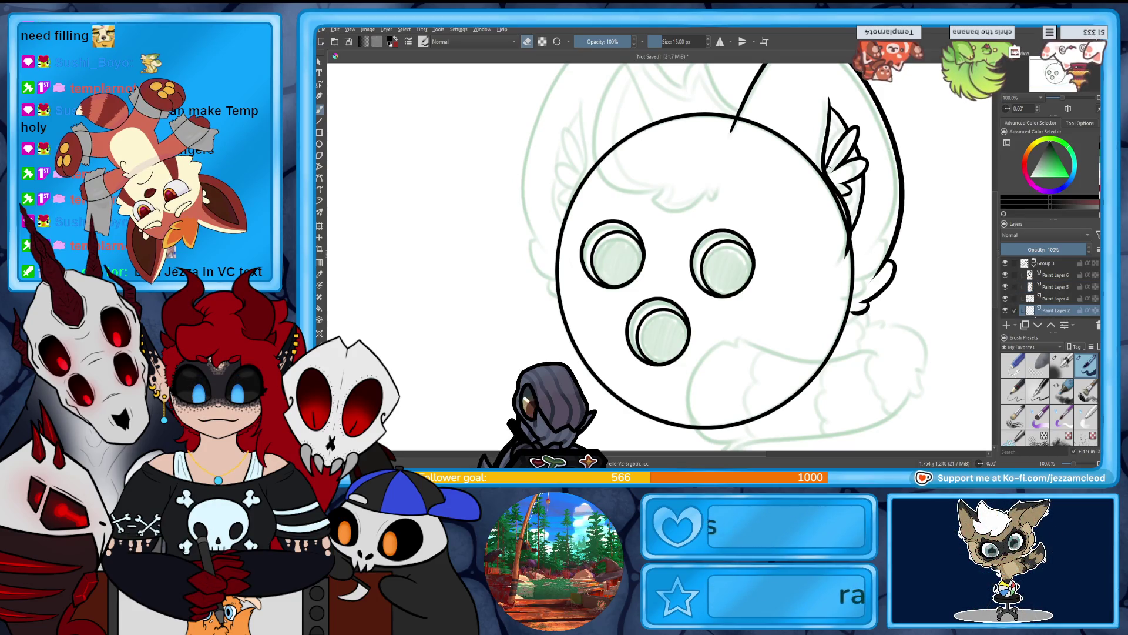
pyautogui.moveTo(734, 128)
pyautogui.mouseDown()
pyautogui.moveTo(749, 120)
pyautogui.moveTo(822, 177)
pyautogui.moveTo(845, 222)
pyautogui.moveTo(847, 305)
pyautogui.mouseUp()
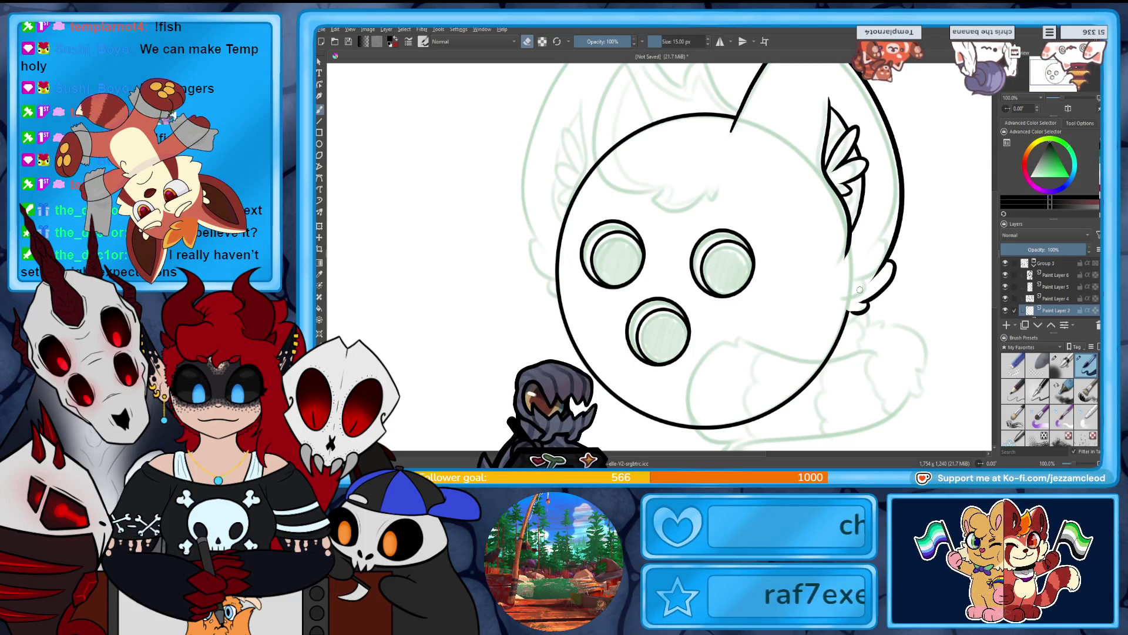
pyautogui.scroll(3, 859, 290)
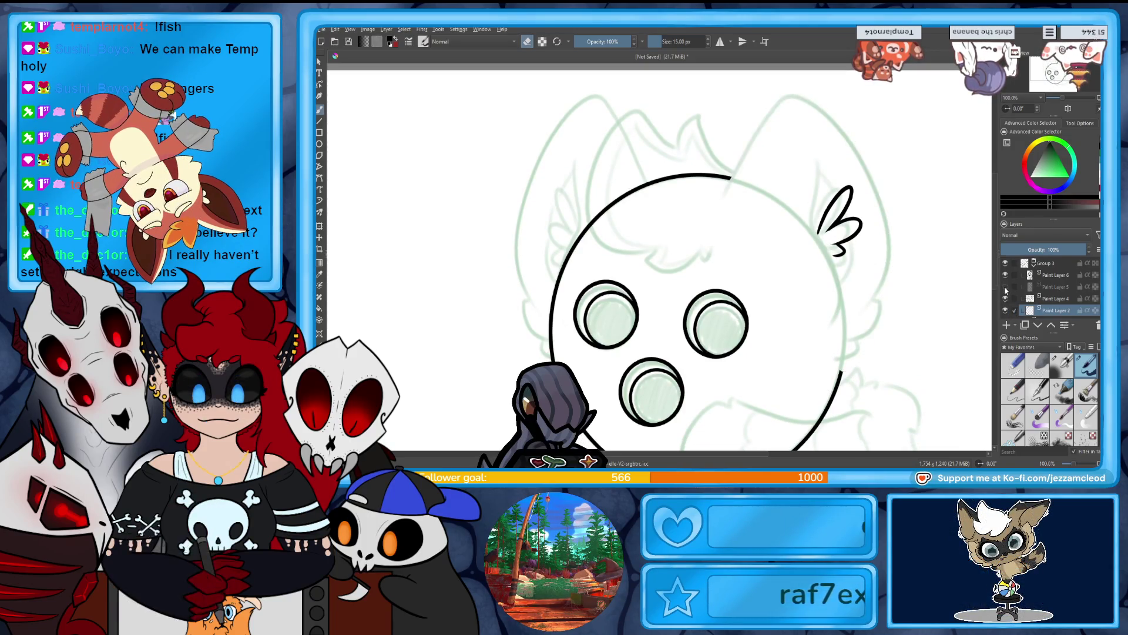
# Duplicate the ear layer, then mirror, move left, and slightly shrink the copy into the left ear.
pyautogui.click(1053, 275)
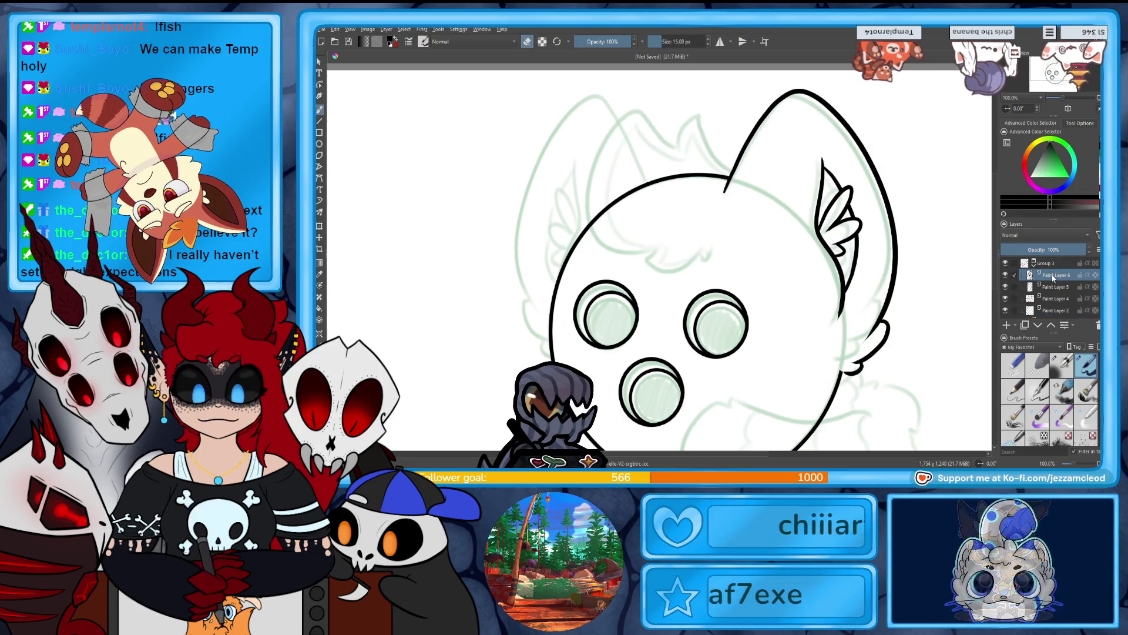
pyautogui.hotkey('ctrl', 'j')
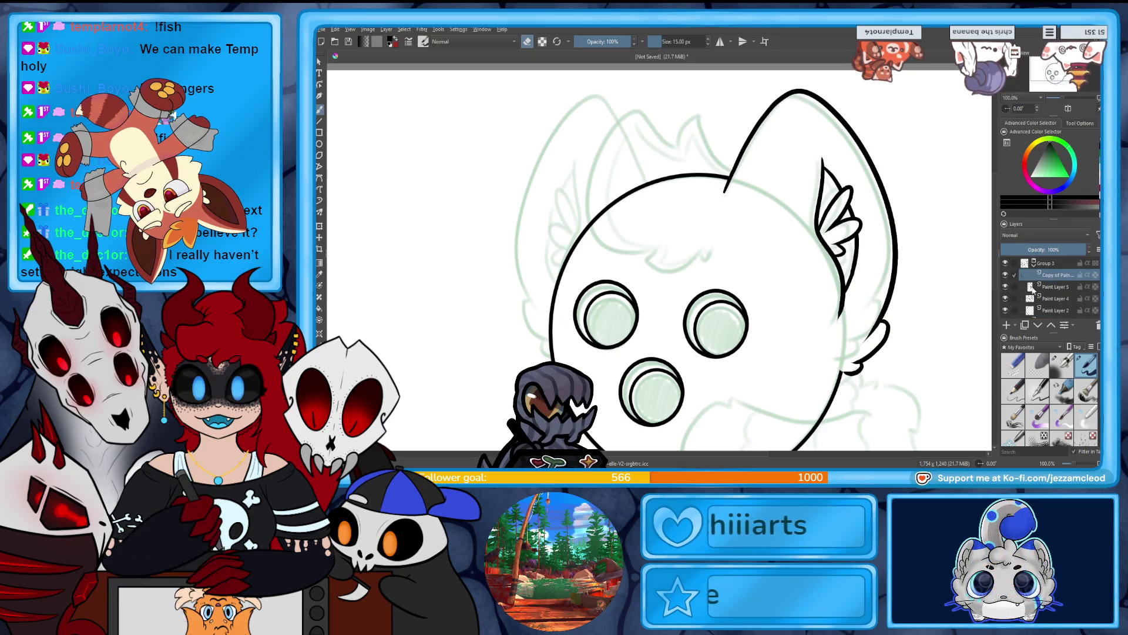
pyautogui.click(319, 225)
pyautogui.moveTo(898, 233); pyautogui.dragTo(550, 259)
pyautogui.moveTo(636, 246); pyautogui.dragTo(596, 247)
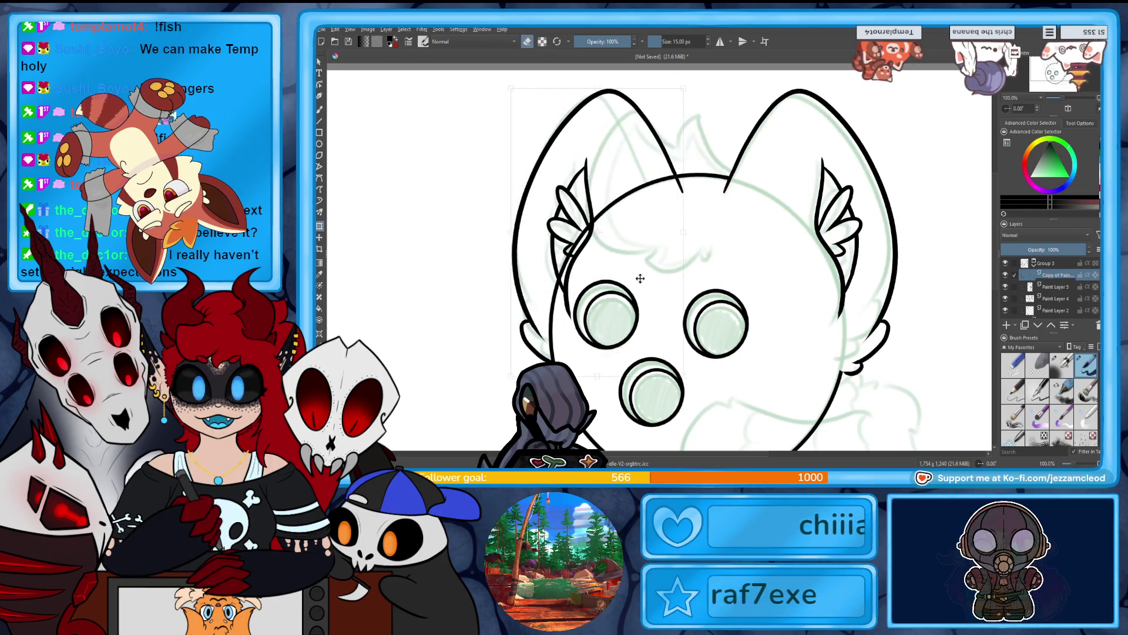
pyautogui.moveTo(683, 232); pyautogui.dragTo(653, 232)
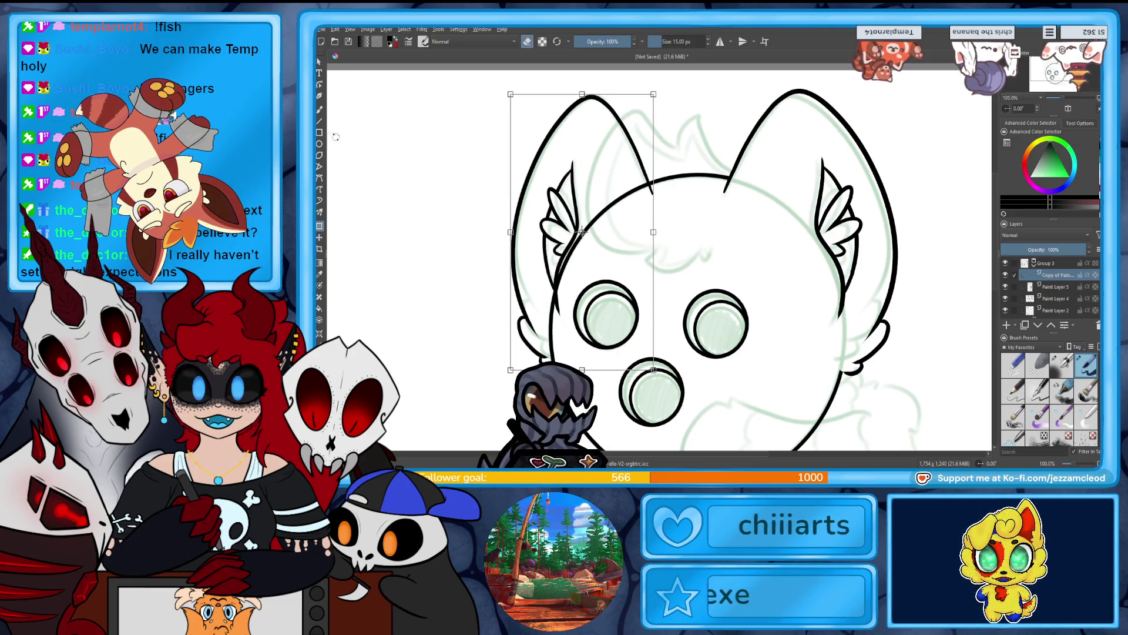
pyautogui.press('b')
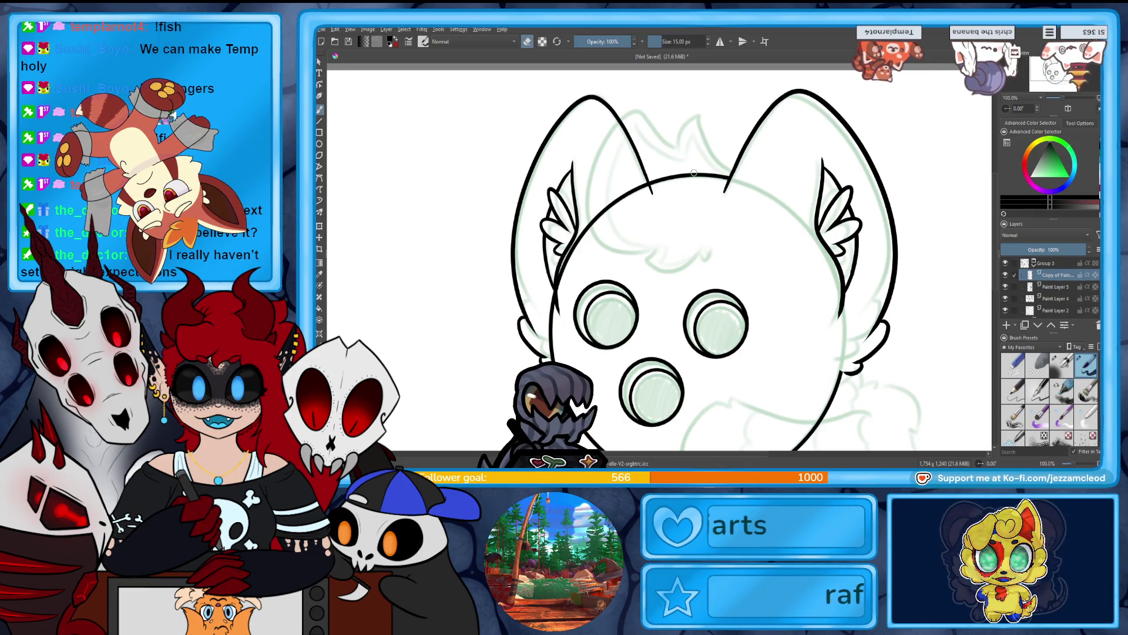
# Draw a short line near the left ear, then switch to the eraser on Paint Layer 5.
pyautogui.moveTo(664, 196)
pyautogui.mouseDown()
pyautogui.moveTo(643, 201)
pyautogui.moveTo(655, 183)
pyautogui.mouseUp()
pyautogui.press('e')
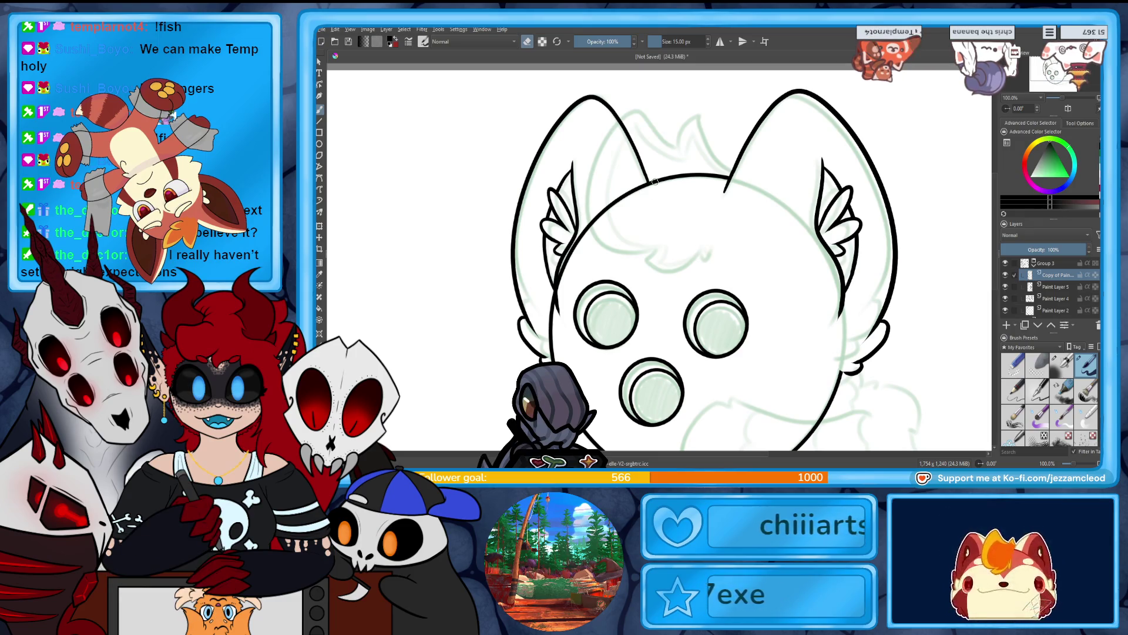
pyautogui.click(1055, 286)
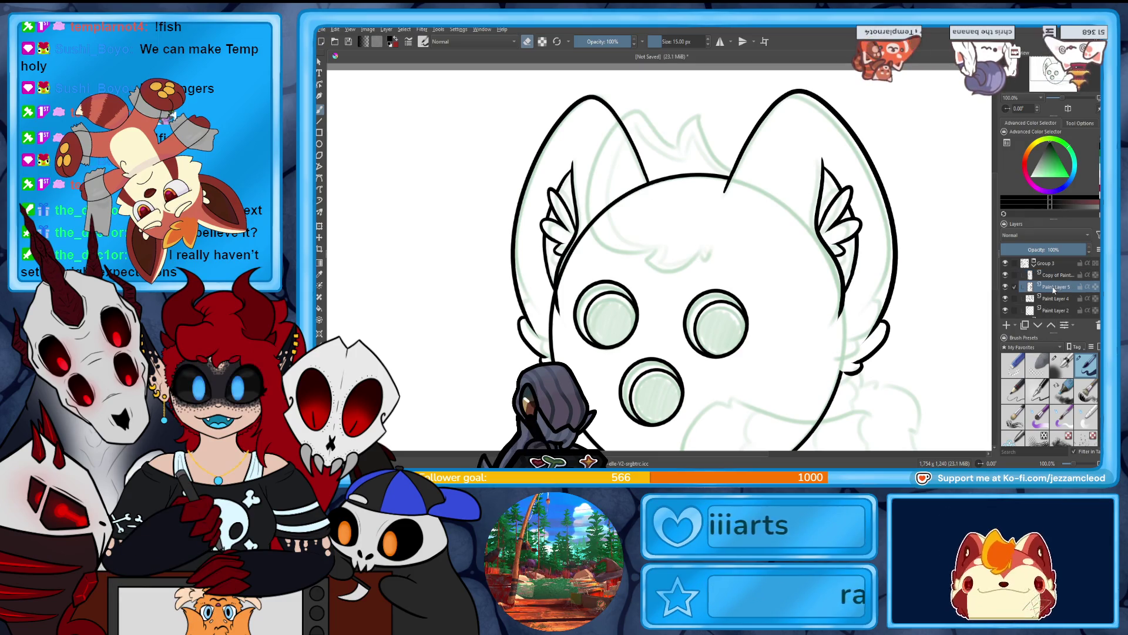
# Compare the two ear layers by toggling their visibility, returning to the mirrored ear layer.
pyautogui.click(1005, 288)
pyautogui.click(1005, 288)
pyautogui.click(1005, 274)
pyautogui.click(1005, 274)
pyautogui.click(1051, 273)
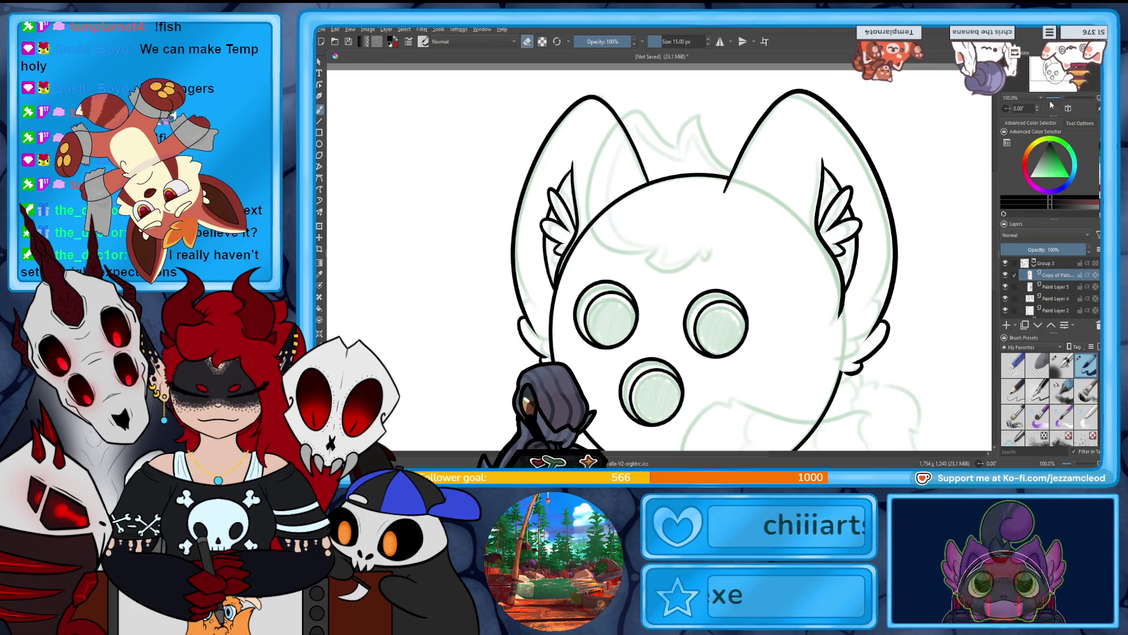
pyautogui.scroll(-3, 658, 259)
pyautogui.moveTo(705, 235); pyautogui.dragTo(704, 301)
# On a new layer, draw a hair tuft arching over the forehead with a fringe stroke.
pyautogui.click(1006, 326)
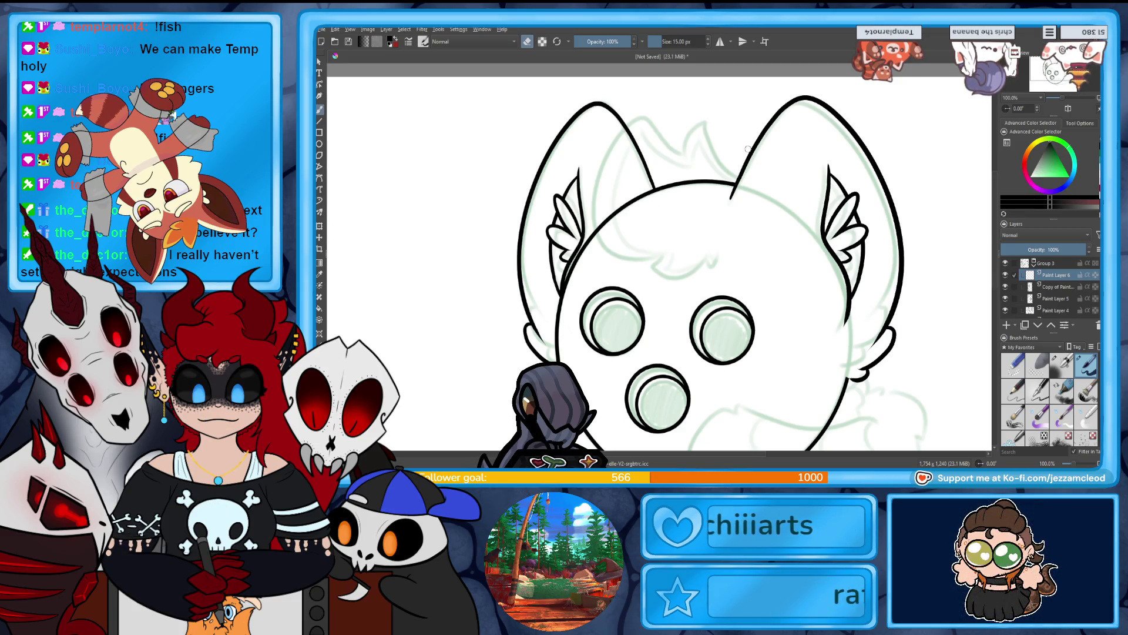
pyautogui.moveTo(737, 175)
pyautogui.mouseDown()
pyautogui.moveTo(728, 122)
pyautogui.moveTo(704, 145)
pyautogui.mouseUp()
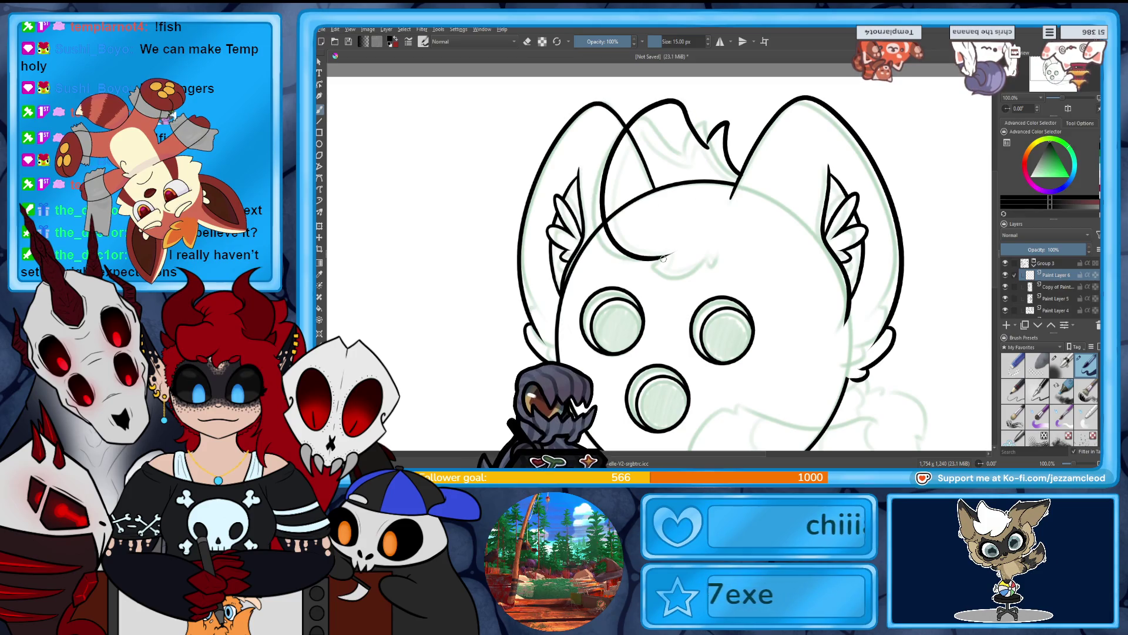
pyautogui.moveTo(713, 263); pyautogui.dragTo(723, 246)
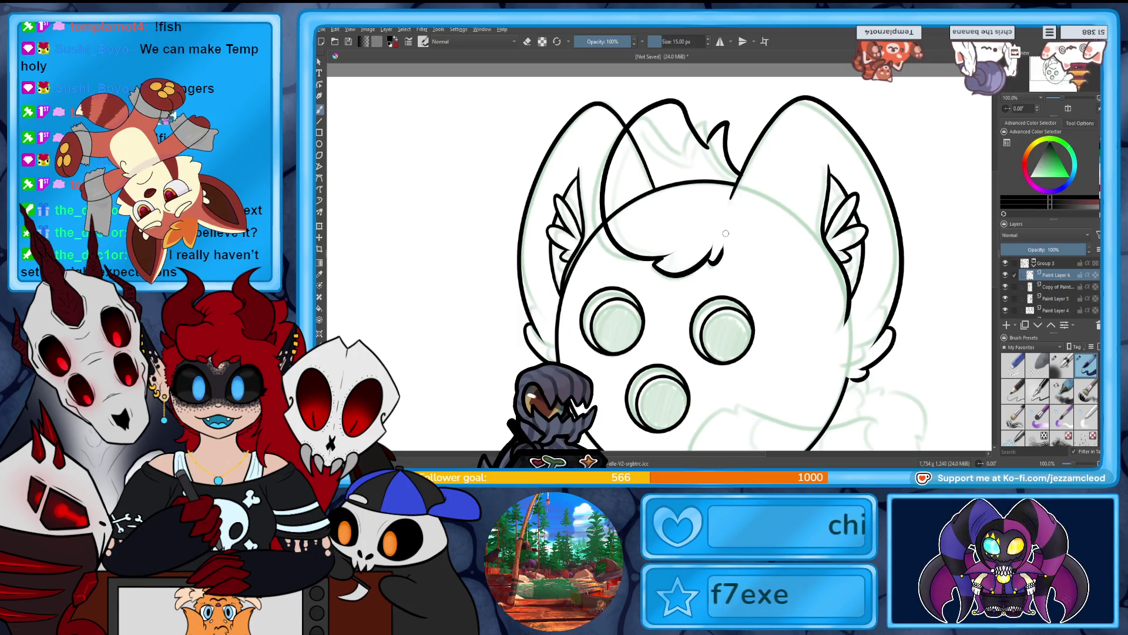
# Erase the stray stroke inside the left ear on the mirrored ear layer.
pyautogui.press('e')
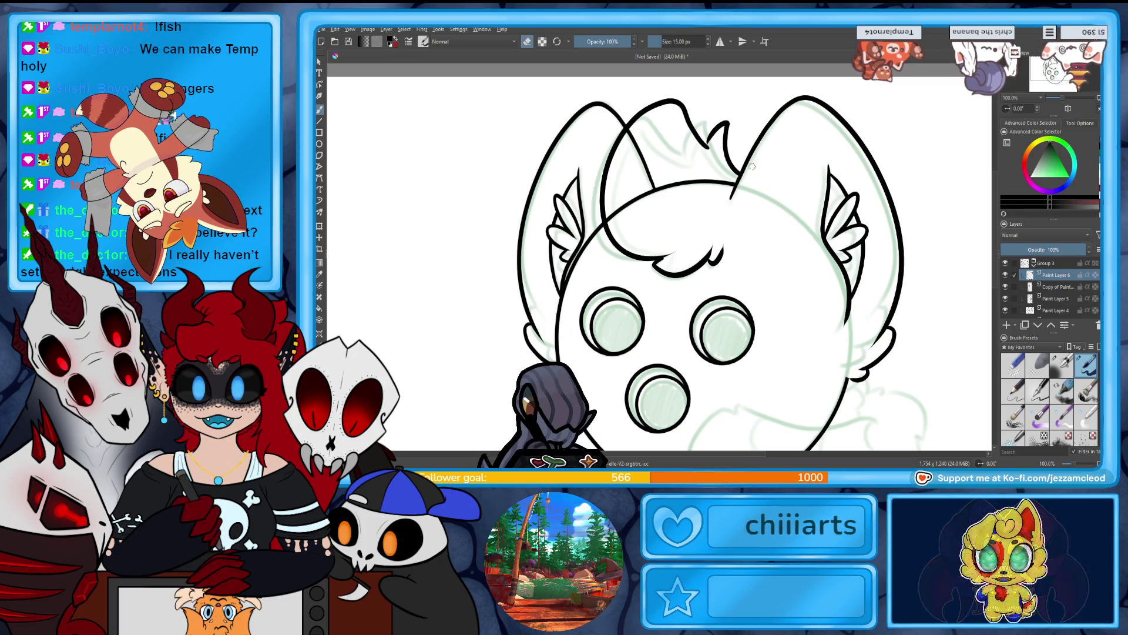
pyautogui.click(1005, 287)
pyautogui.click(1005, 289)
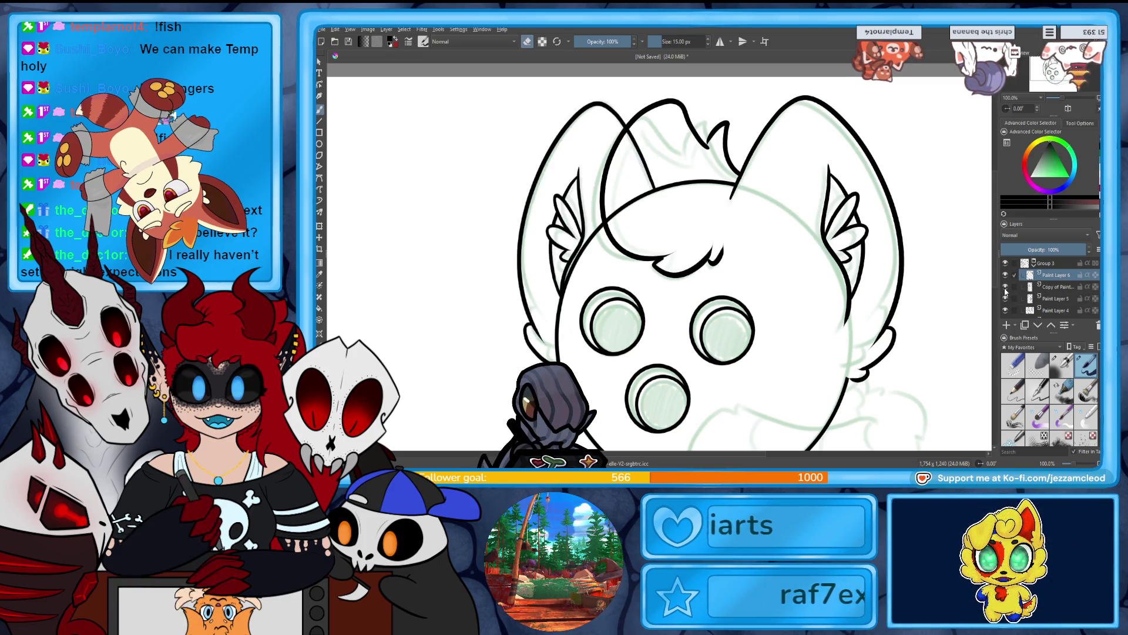
pyautogui.click(1055, 287)
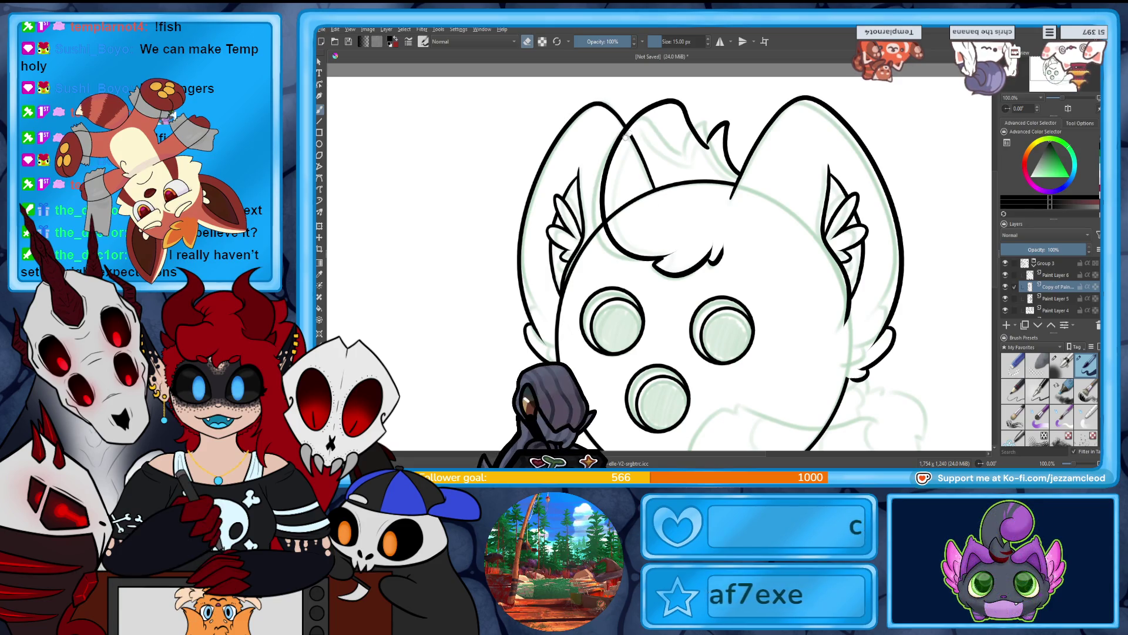
pyautogui.moveTo(652, 147)
pyautogui.mouseDown()
pyautogui.moveTo(634, 175)
pyautogui.moveTo(658, 191)
pyautogui.mouseUp()
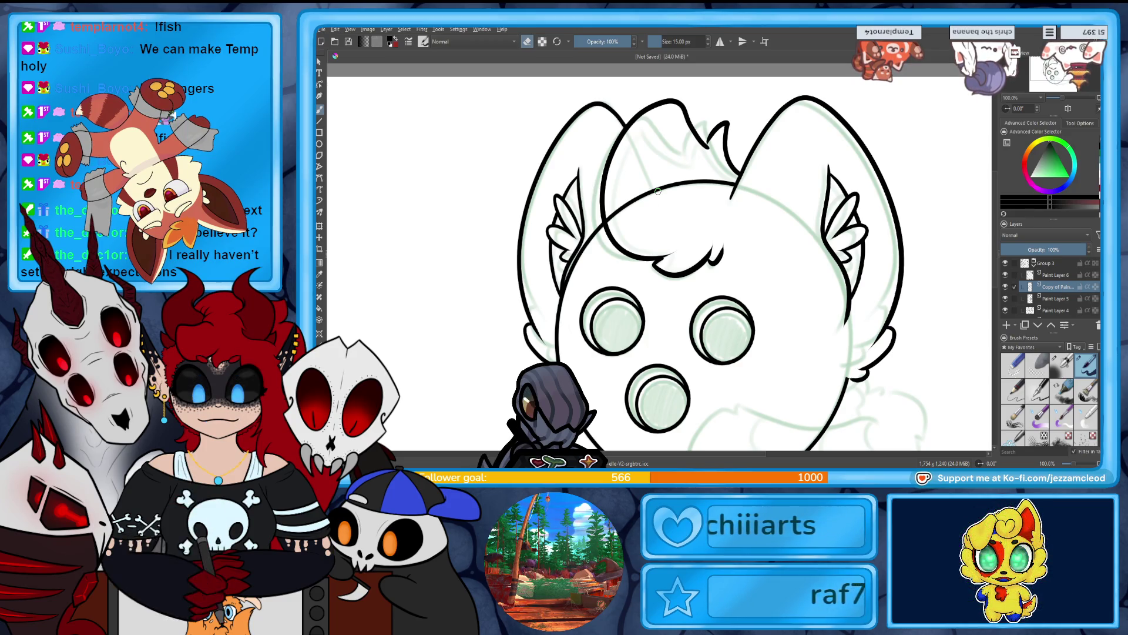
# On Paint Layer 2, erase the black head-top line between the ears.
pyautogui.click(1034, 298)
pyautogui.click(1006, 286)
pyautogui.click(1006, 286)
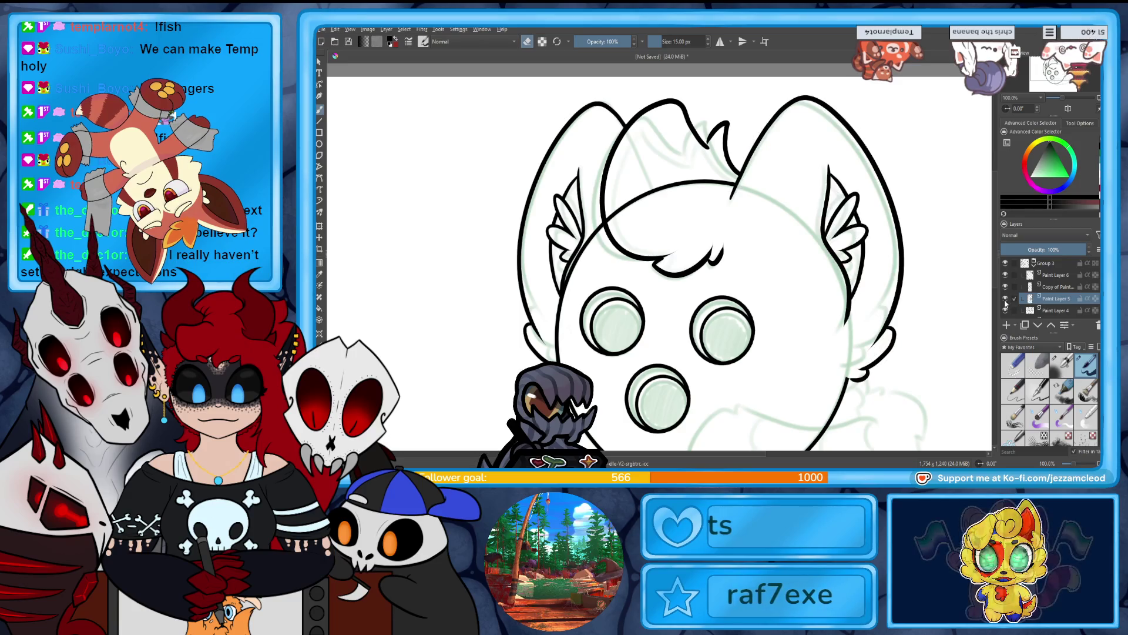
pyautogui.click(1006, 276)
pyautogui.click(1006, 276)
pyautogui.scroll(-2, 1079, 309)
pyautogui.click(1054, 300)
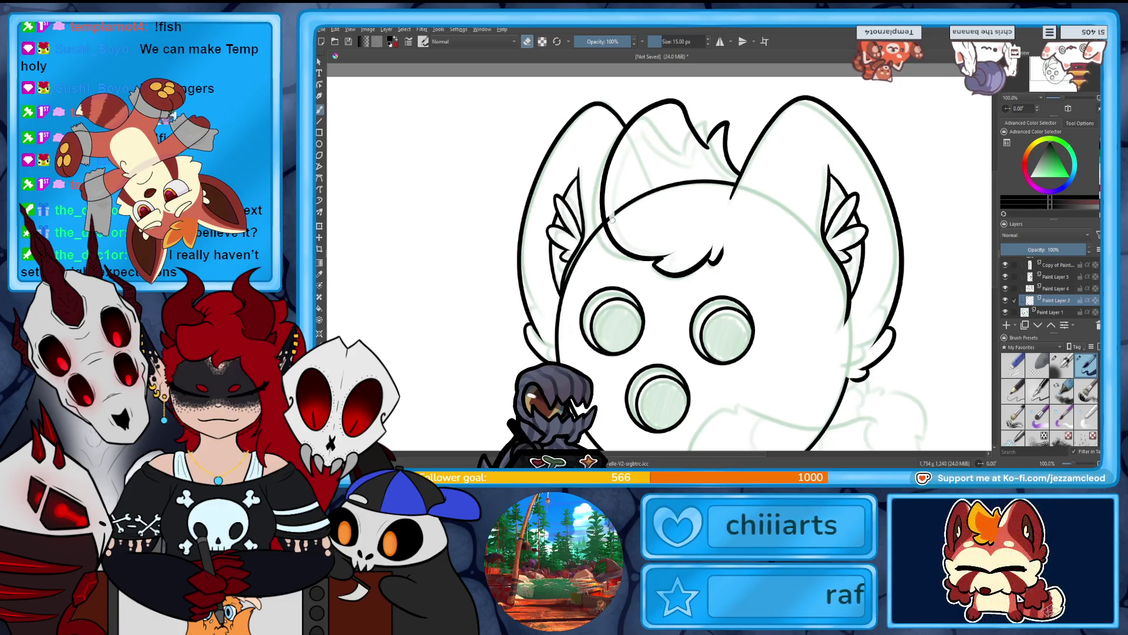
pyautogui.moveTo(616, 214)
pyautogui.mouseDown()
pyautogui.moveTo(655, 190)
pyautogui.moveTo(727, 181)
pyautogui.mouseUp()
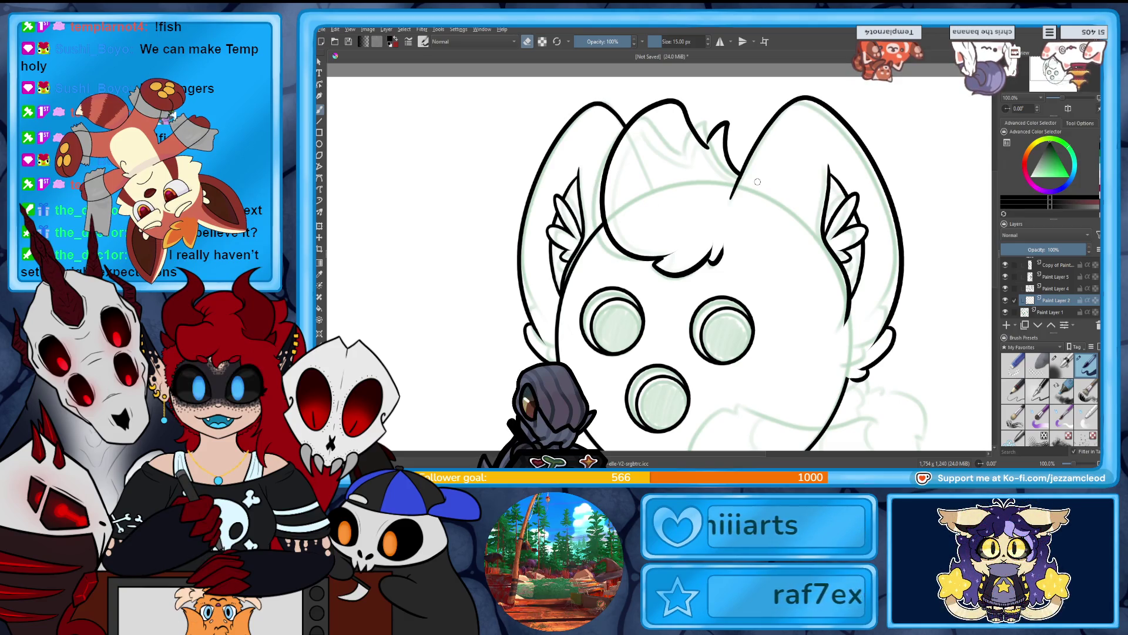
pyautogui.moveTo(705, 306); pyautogui.dragTo(762, 205)
# On a new layer, draw a jagged fur edge along the right cheek.
pyautogui.click(1005, 325)
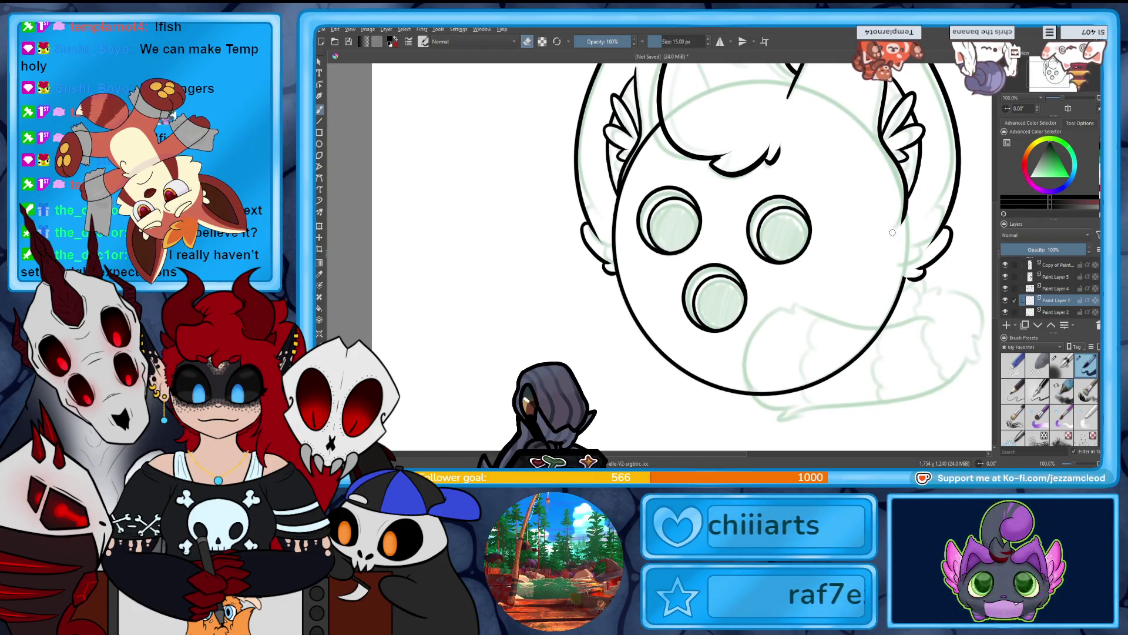
pyautogui.press('e')
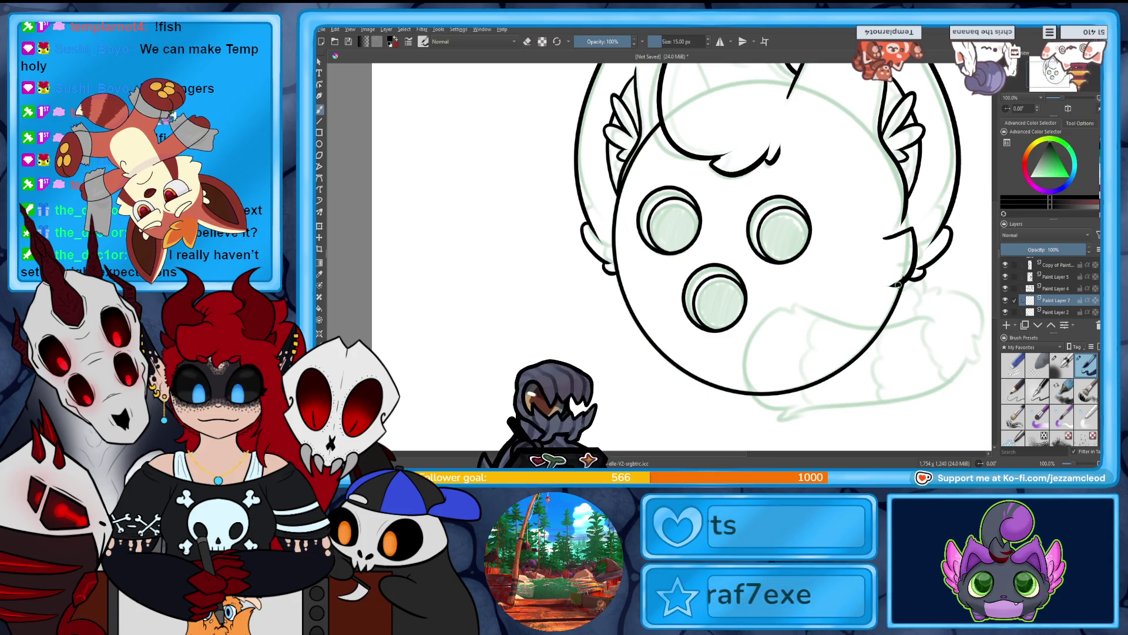
pyautogui.moveTo(896, 288)
pyautogui.mouseDown()
pyautogui.moveTo(911, 312)
pyautogui.moveTo(865, 351)
pyautogui.mouseUp()
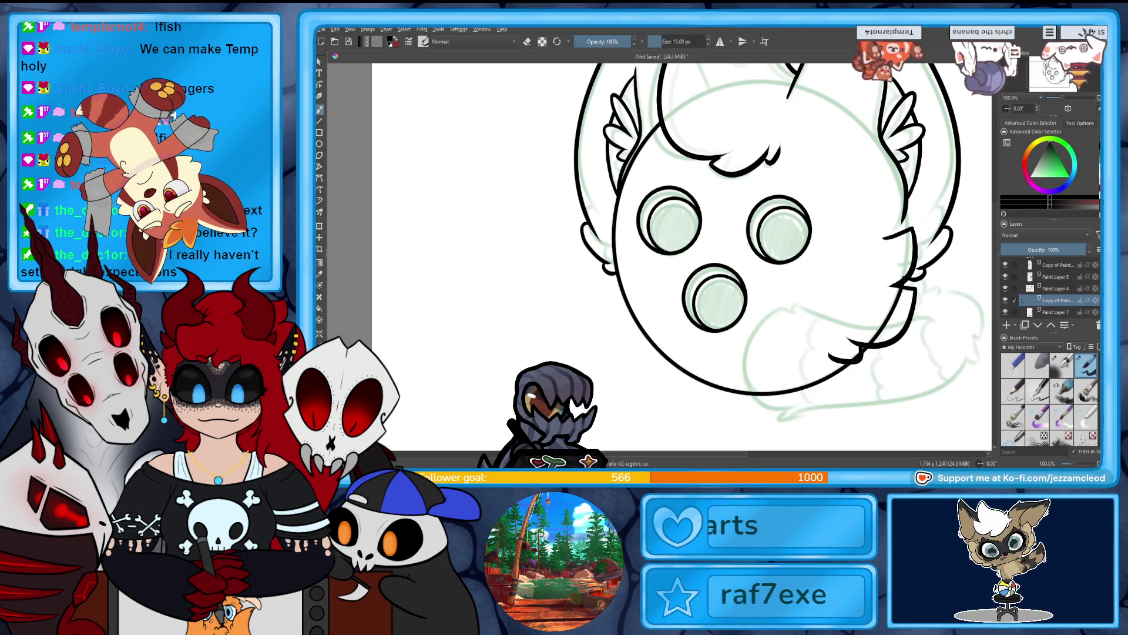
# Enlarge a copy of the fur stroke and shift it onto the left cheek edge.
pyautogui.hotkey('ctrl', 't')
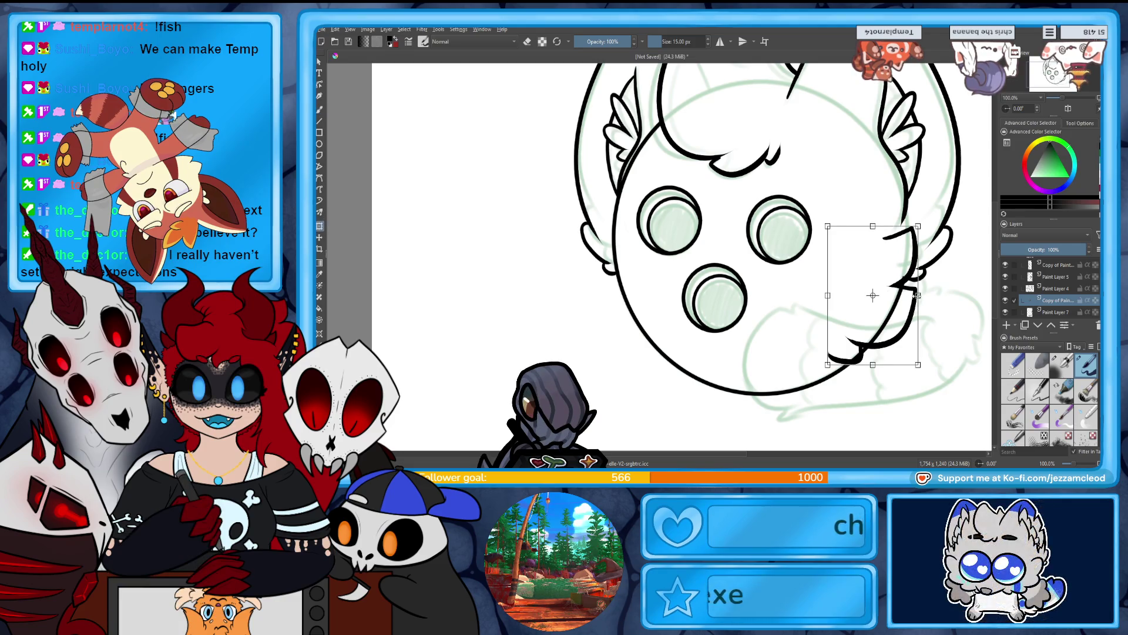
pyautogui.press('Return')
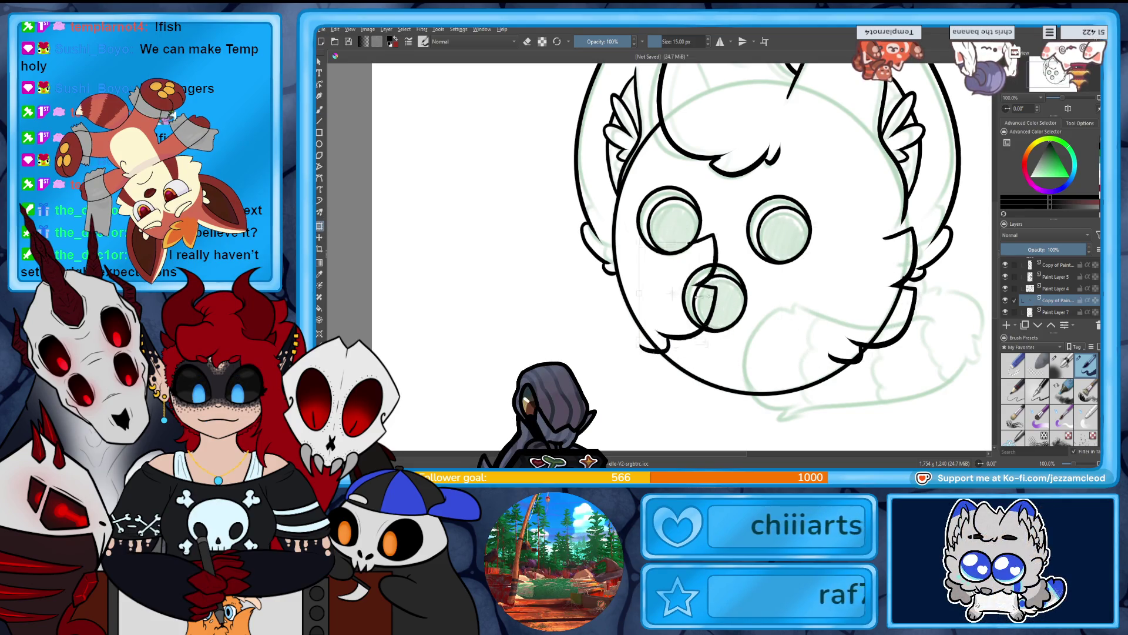
pyautogui.moveTo(608, 308); pyautogui.dragTo(577, 323)
pyautogui.moveTo(714, 321)
pyautogui.mouseDown()
pyautogui.moveTo(721, 312)
pyautogui.moveTo(647, 293)
pyautogui.moveTo(544, 293)
pyautogui.moveTo(573, 293)
pyautogui.mouseUp()
pyautogui.moveTo(634, 320); pyautogui.dragTo(655, 320)
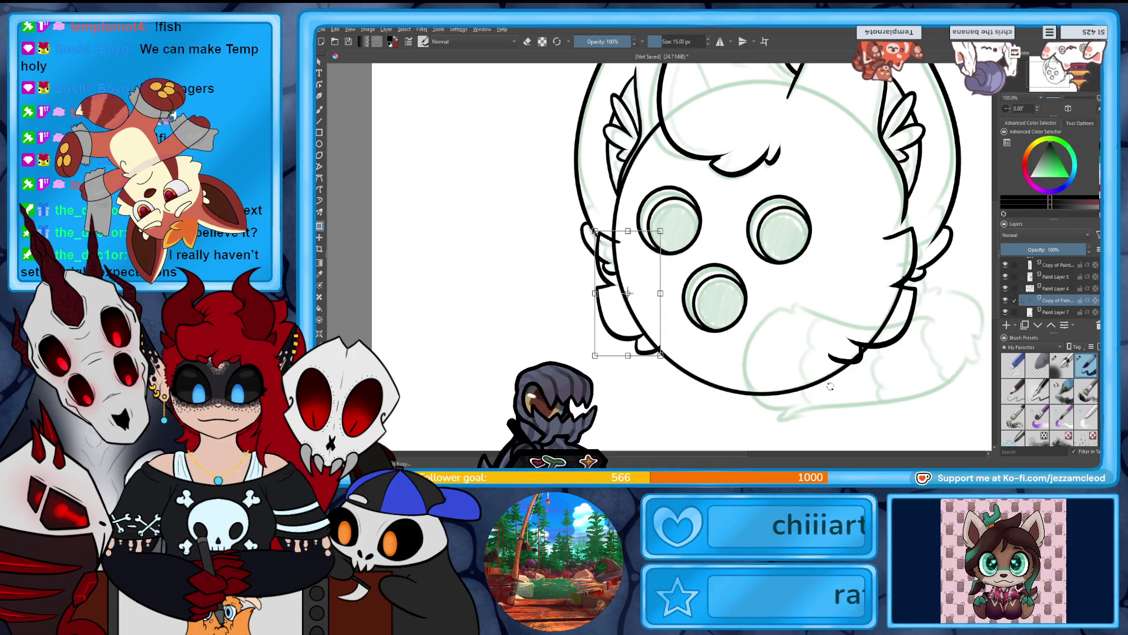
pyautogui.press('b')
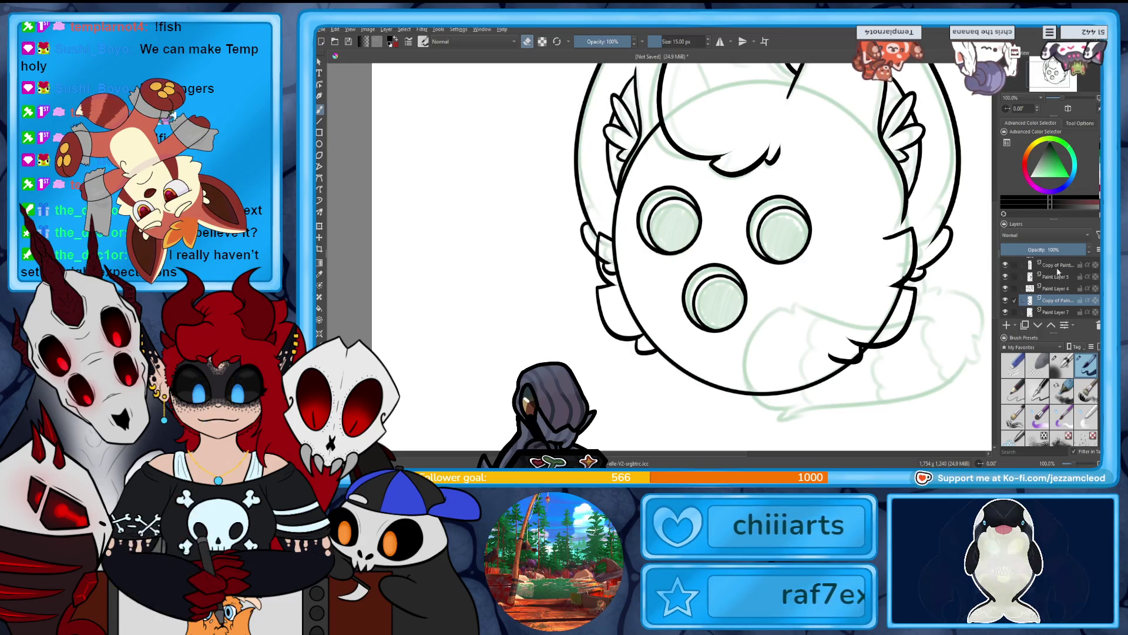
# Delete the duplicate face-outline layer and make the lower-face outline layer visible again.
pyautogui.click(1022, 264)
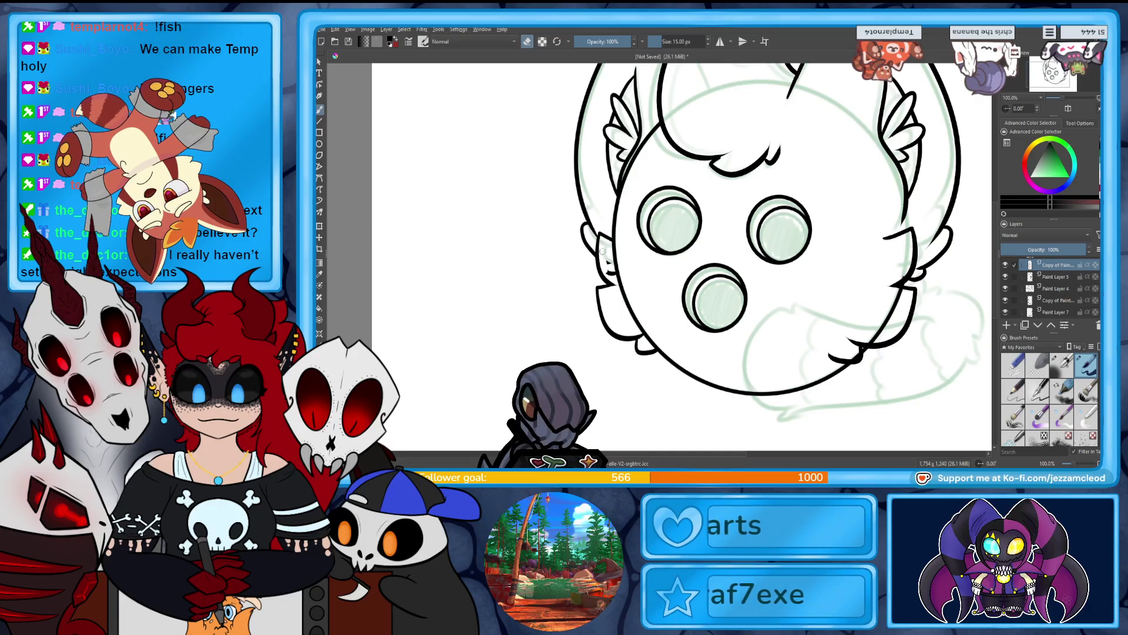
pyautogui.hotkey('shift', 'Delete')
pyautogui.click(1006, 307)
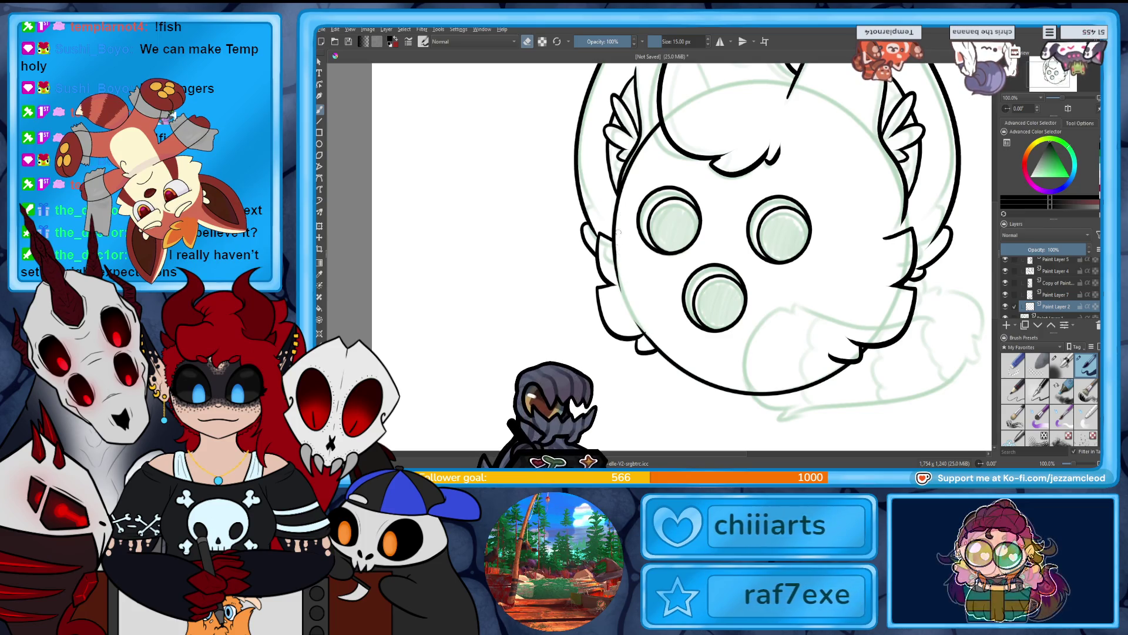
# Toggle the hair and ear layers to check their contents, then preview the page and return to 100%.
pyautogui.click(1054, 295)
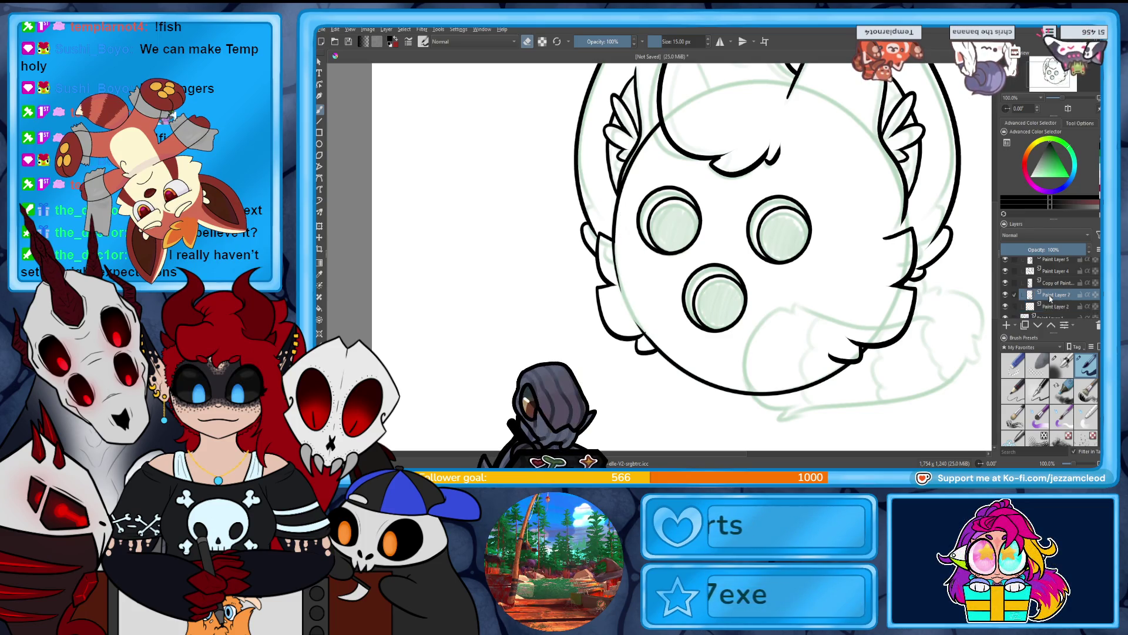
pyautogui.scroll(2, 1048, 288)
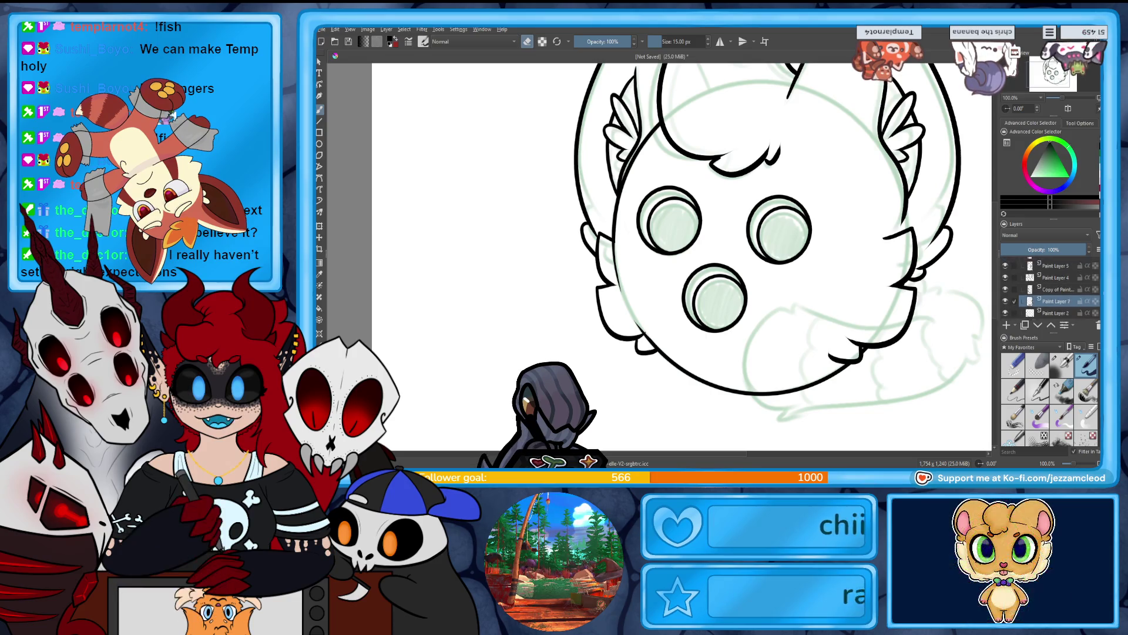
pyautogui.click(1054, 272)
pyautogui.click(1005, 275)
pyautogui.click(1006, 274)
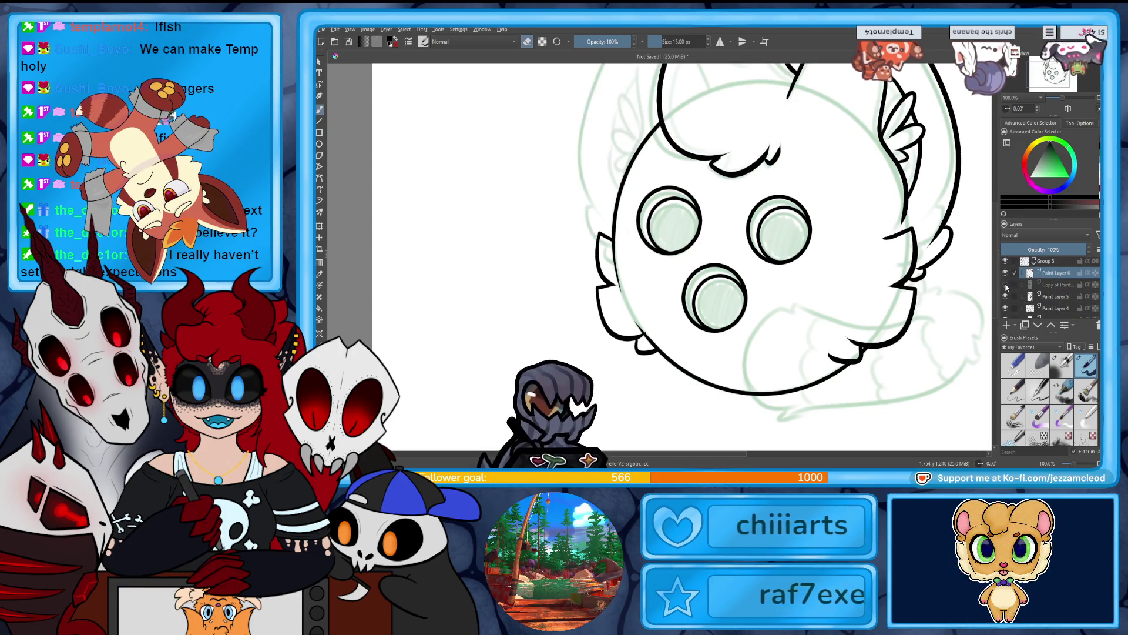
pyautogui.click(1006, 297)
pyautogui.click(1005, 296)
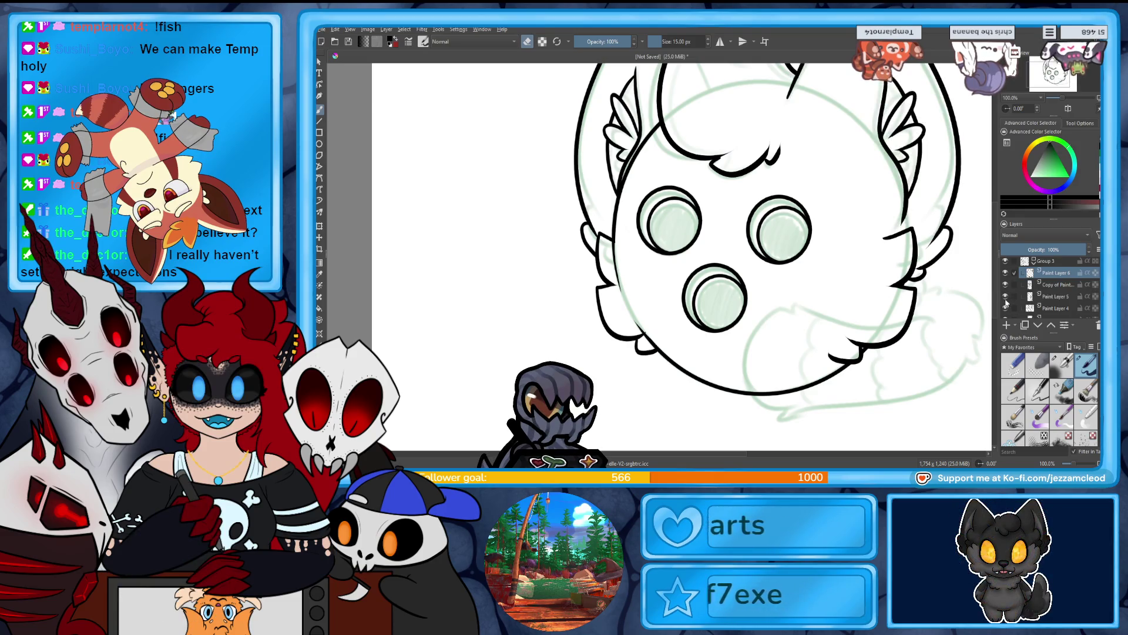
pyautogui.press('pagedown')
pyautogui.press('pagedown')
pyautogui.press('pagedown')
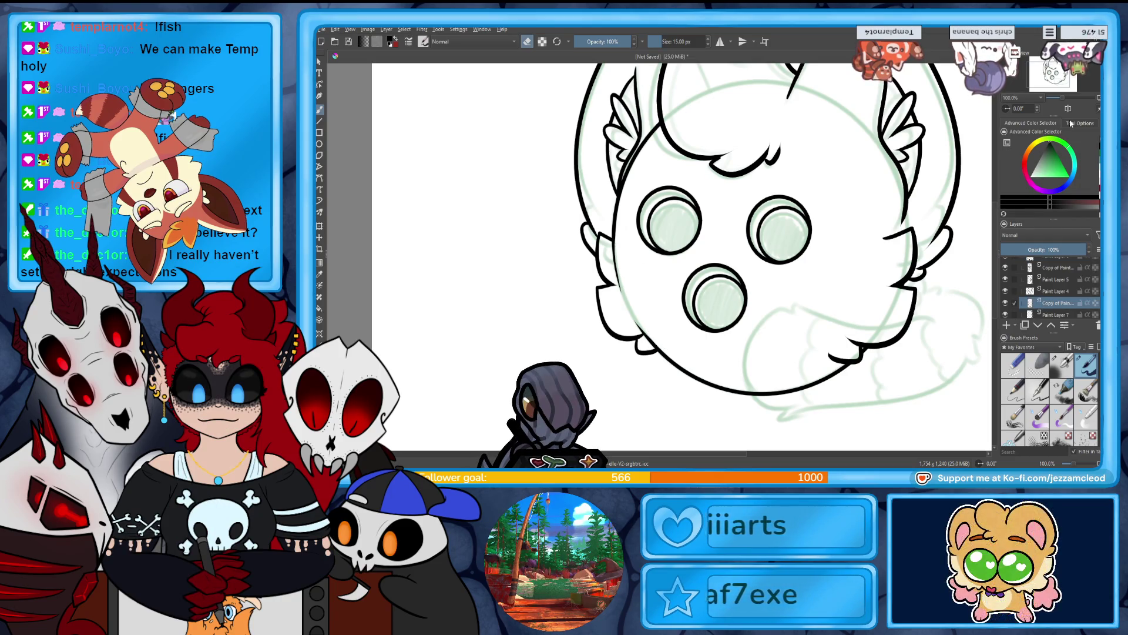
pyautogui.press('2')
pyautogui.press('1')
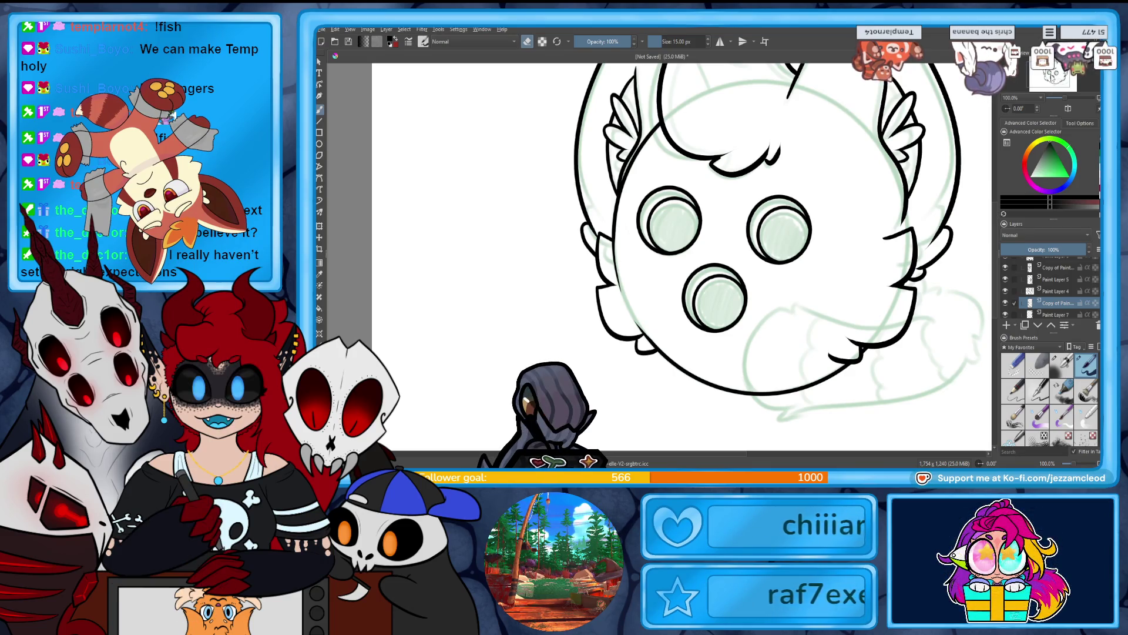
# On a new layer, draw the tail's upper edge and lower curve across the lower face.
pyautogui.moveTo(1051, 75); pyautogui.dragTo(1056, 78)
pyautogui.scroll(-1, 1045, 292)
pyautogui.click(1045, 292)
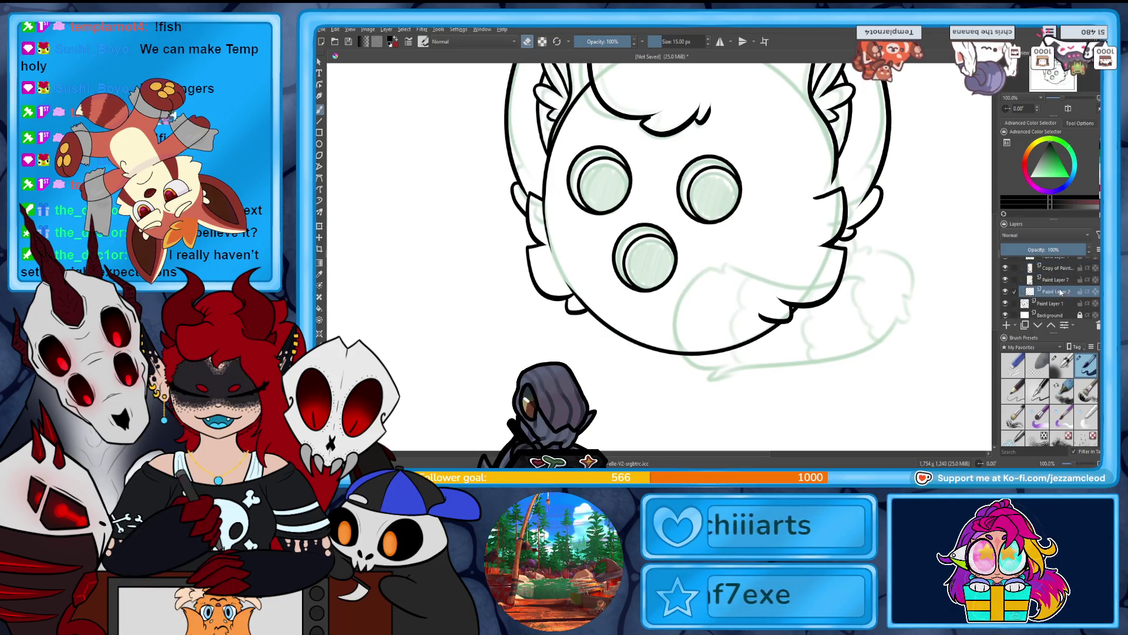
pyautogui.click(1007, 325)
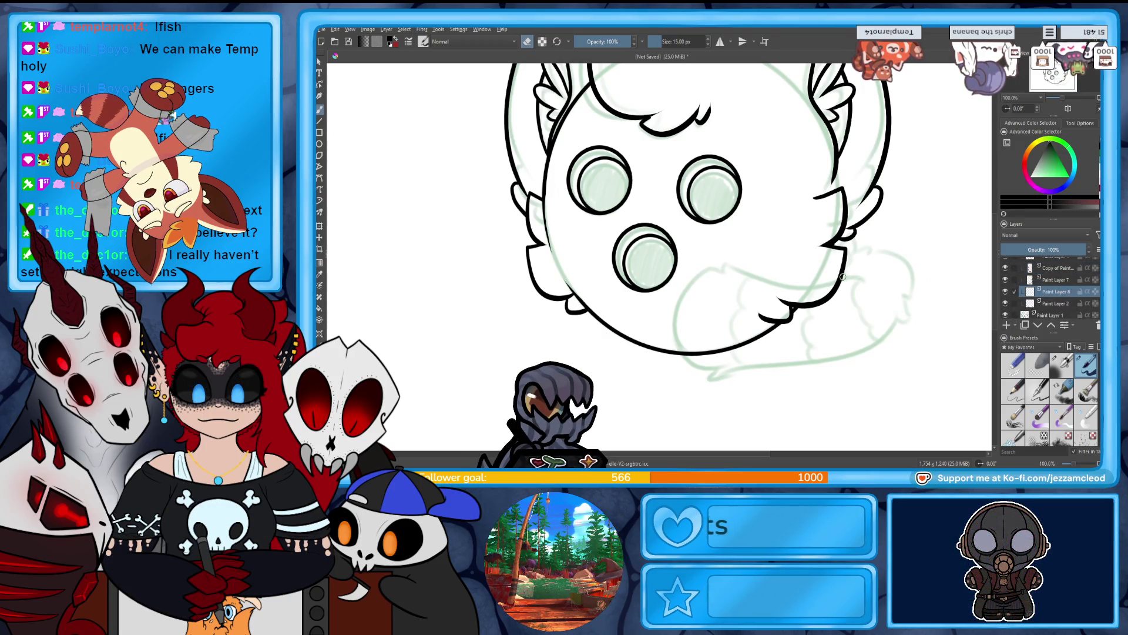
pyautogui.moveTo(863, 280); pyautogui.dragTo(726, 273)
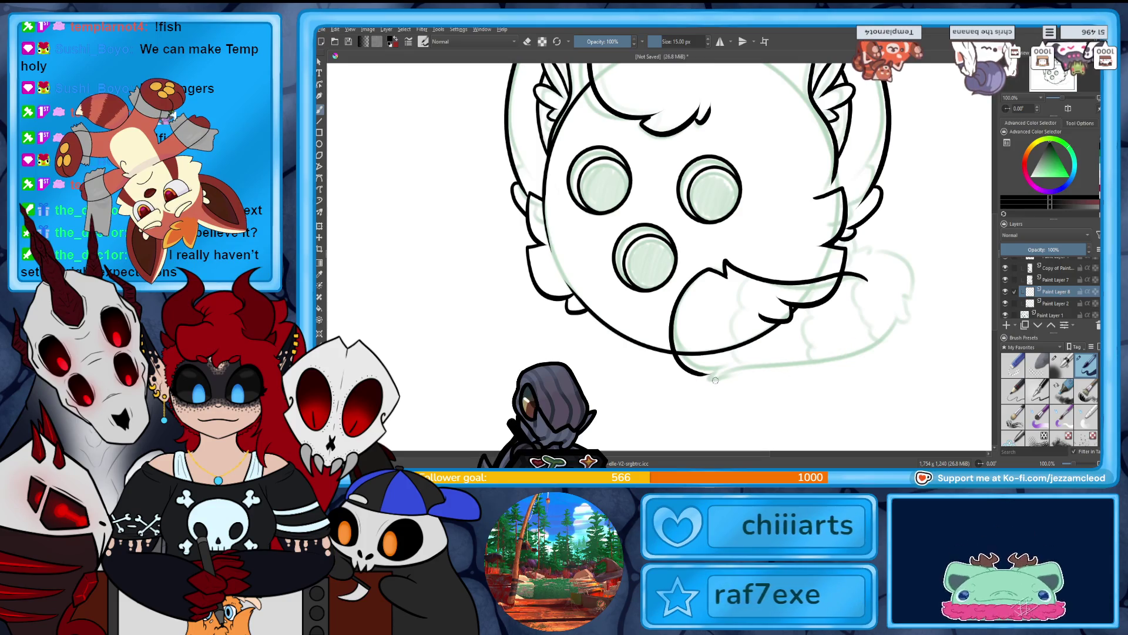
pyautogui.moveTo(698, 379); pyautogui.dragTo(882, 333)
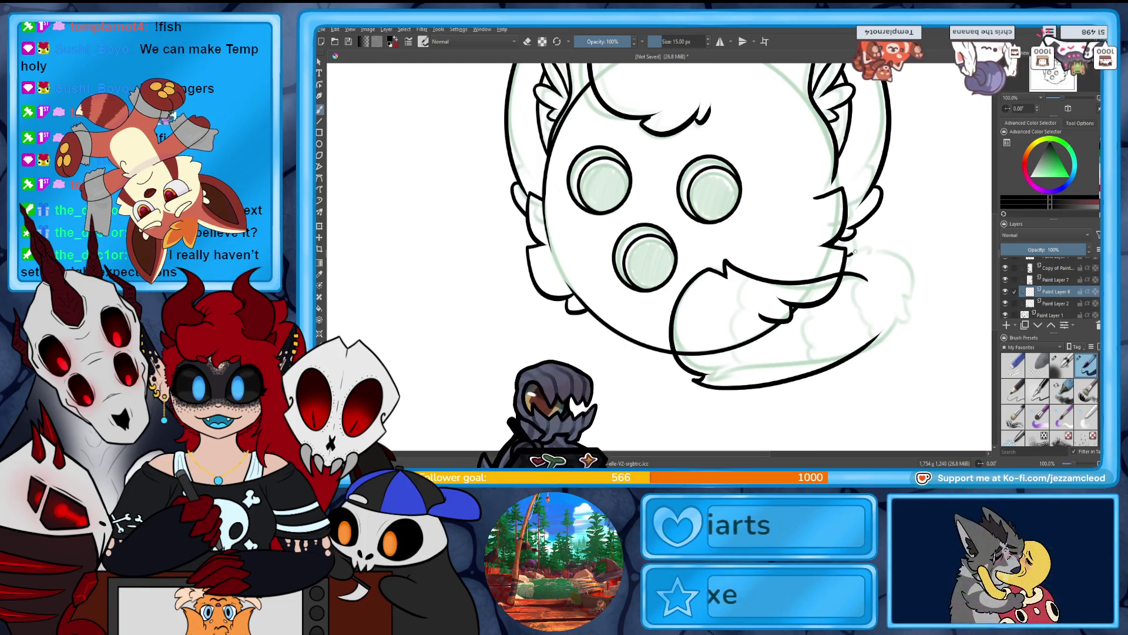
# Rework the tail's right tip curving down, erasing excess line and retracing its right side.
pyautogui.hotkey('ctrl', 'z')
pyautogui.moveTo(913, 288); pyautogui.dragTo(874, 343)
pyautogui.moveTo(904, 301); pyautogui.dragTo(874, 351)
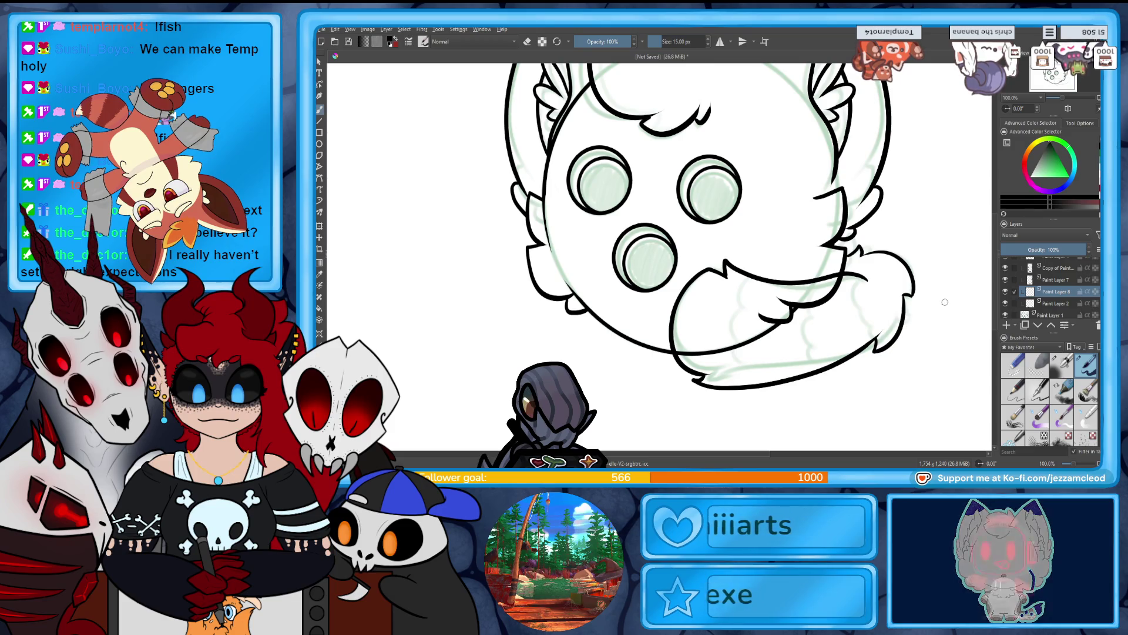
pyautogui.press('e')
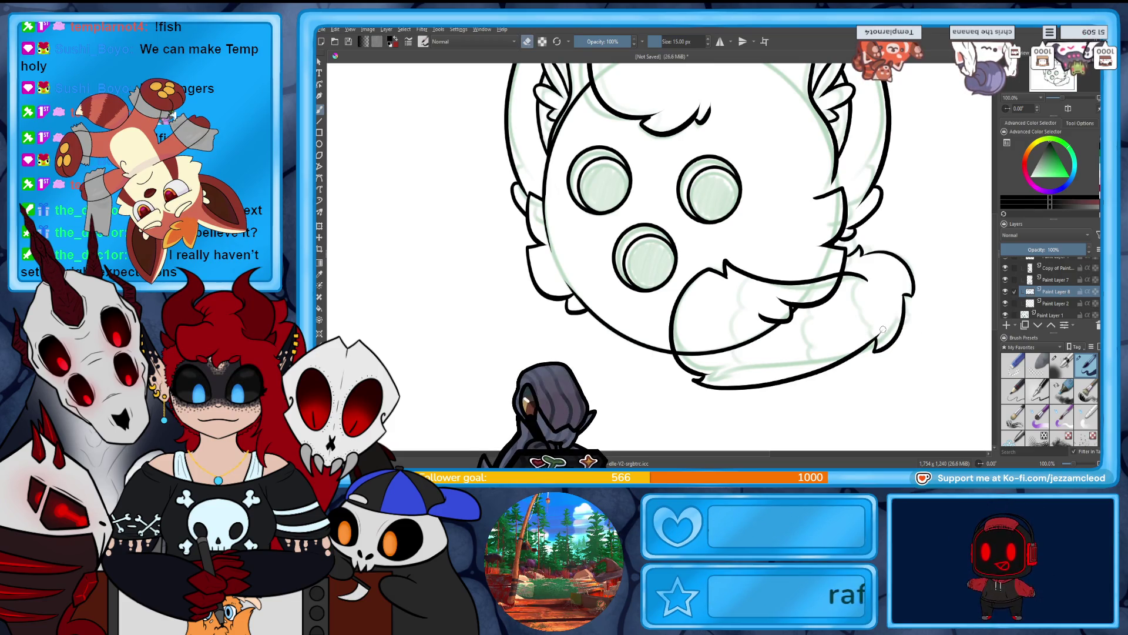
pyautogui.moveTo(876, 349); pyautogui.dragTo(818, 367)
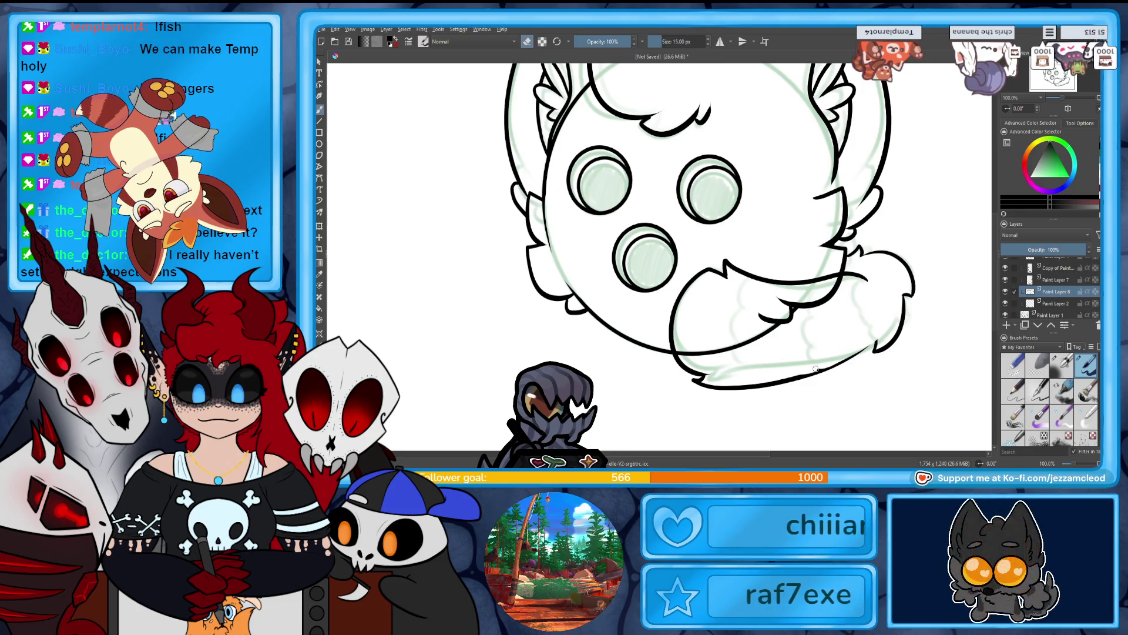
pyautogui.press('e')
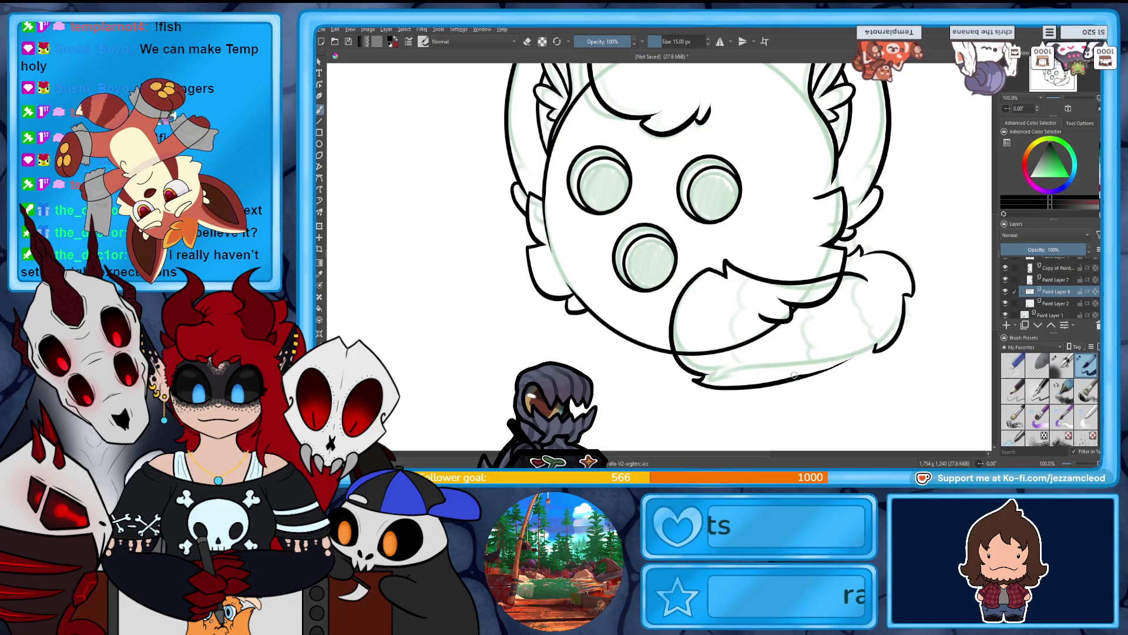
pyautogui.scroll(1, 894, 332)
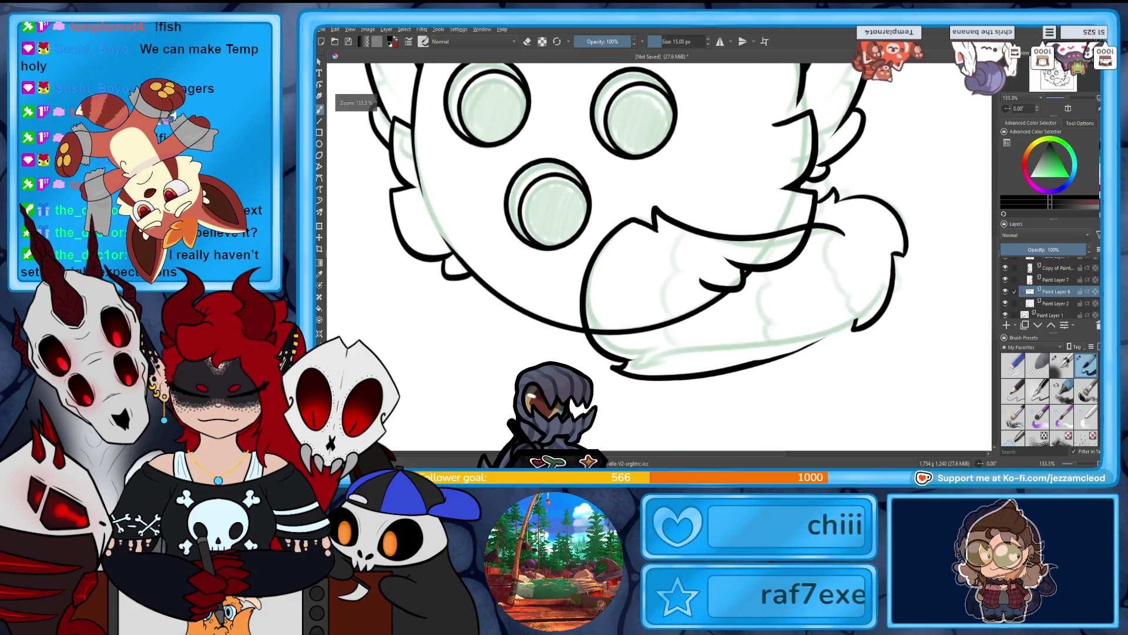
pyautogui.moveTo(896, 254); pyautogui.dragTo(871, 310)
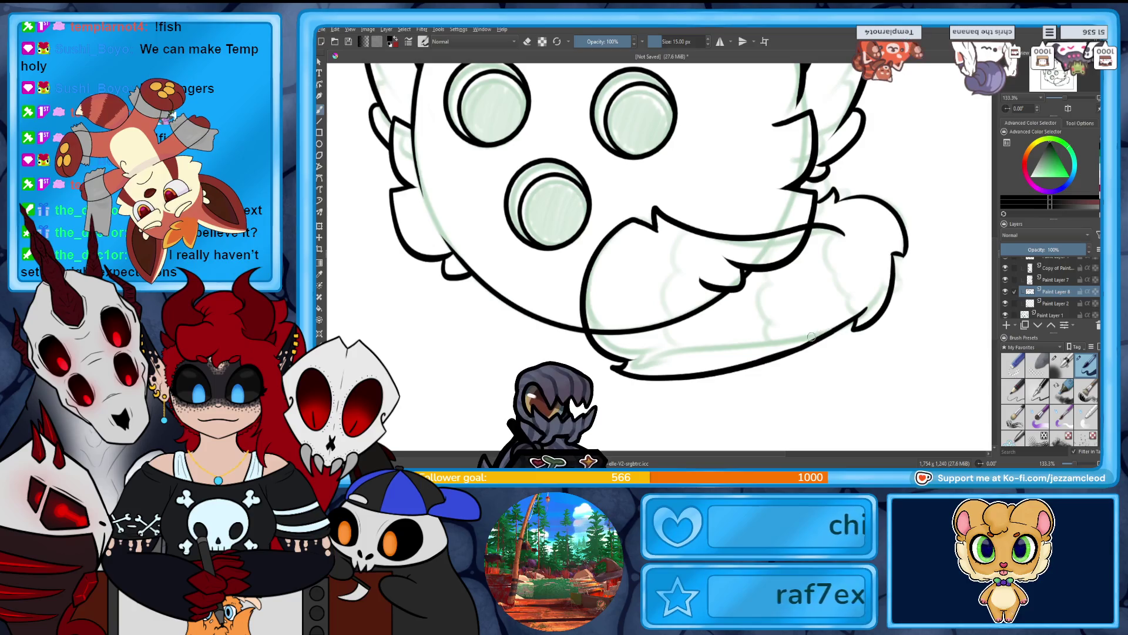
pyautogui.moveTo(748, 365); pyautogui.dragTo(848, 319)
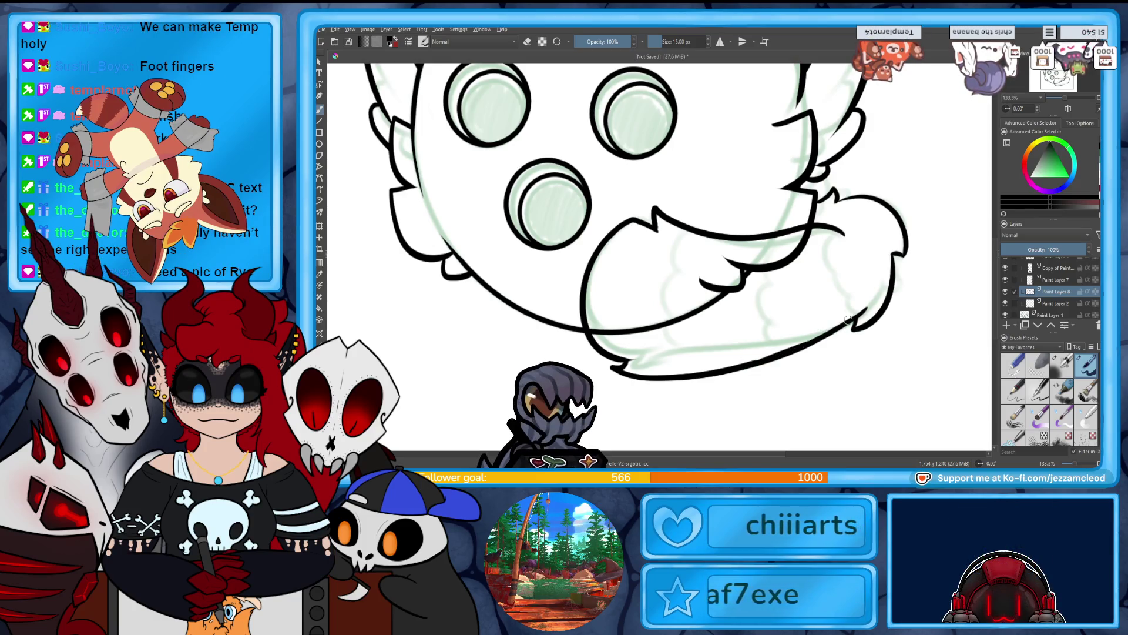
pyautogui.hotkey('ctrl', 'z')
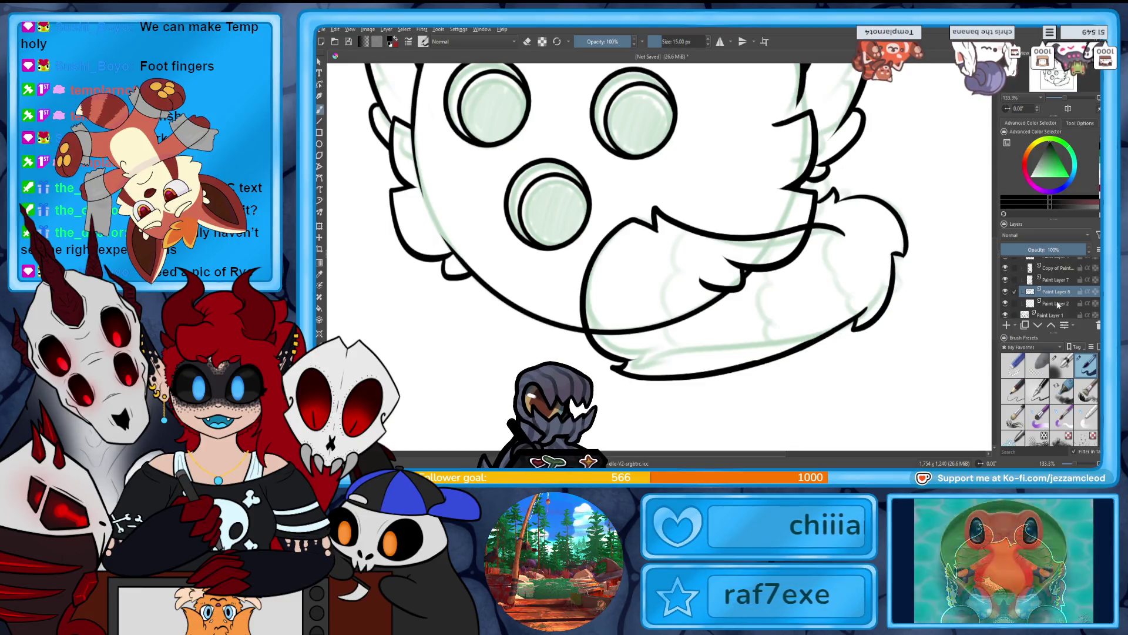
# Erase the chin outline on Paint Layer 2 where the tail overlaps it.
pyautogui.click(1048, 302)
pyautogui.press('e')
pyautogui.moveTo(751, 270)
pyautogui.mouseDown()
pyautogui.moveTo(688, 325)
pyautogui.moveTo(629, 335)
pyautogui.mouseUp()
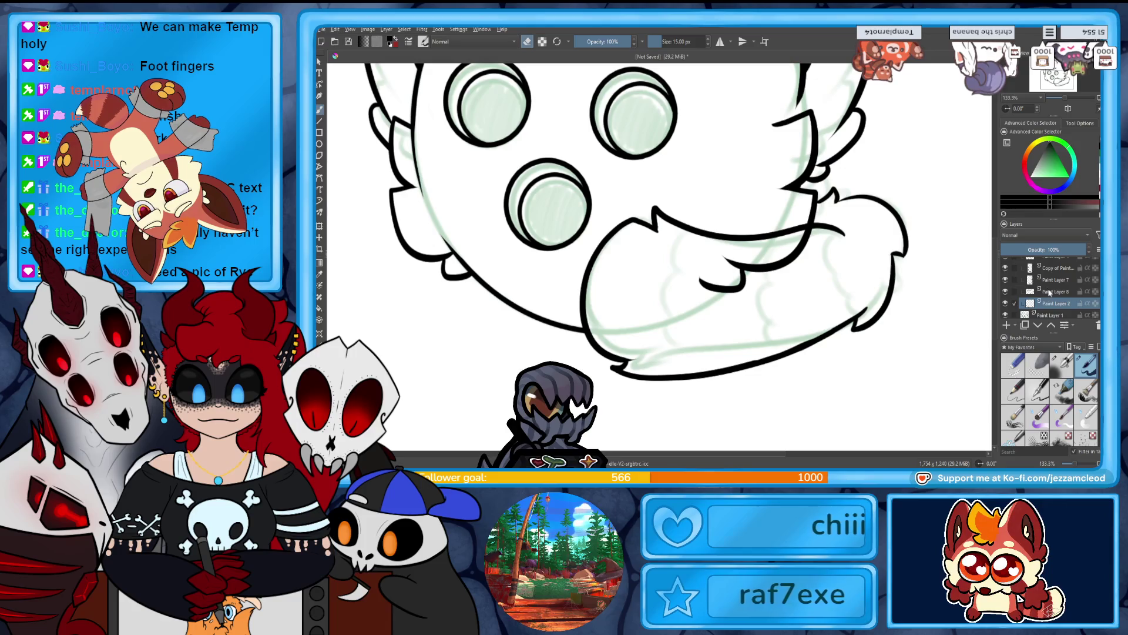
# On Paint Layer 7, extend the mouth line further right, then zoom out to 66.7%.
pyautogui.click(1050, 292)
pyautogui.click(1006, 280)
pyautogui.click(1005, 279)
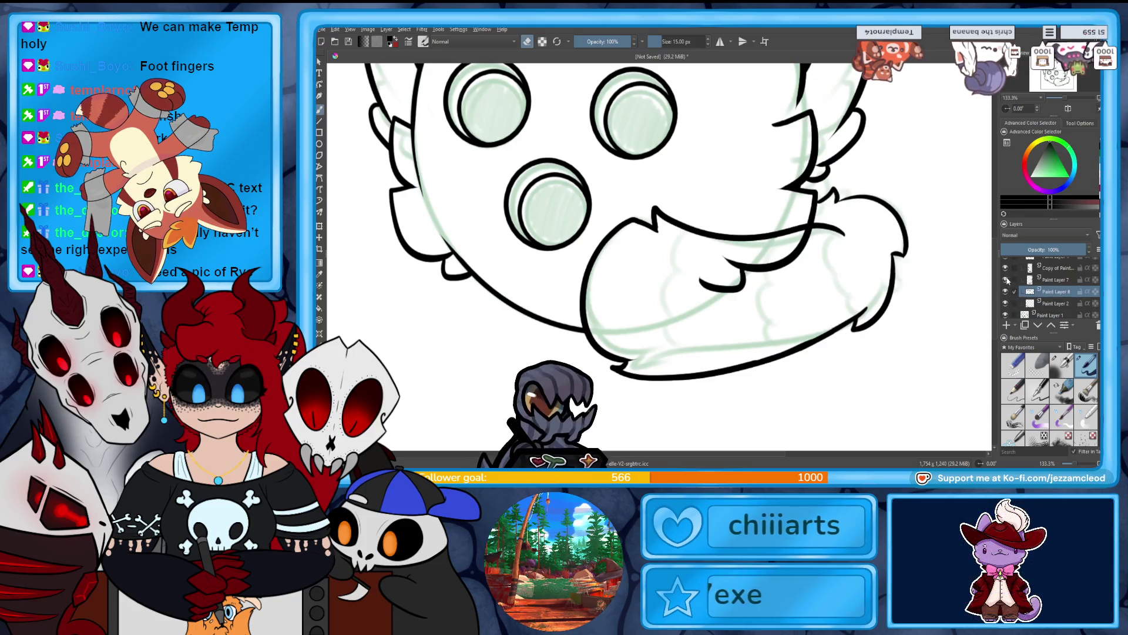
pyautogui.click(1032, 279)
pyautogui.moveTo(742, 272); pyautogui.dragTo(795, 260)
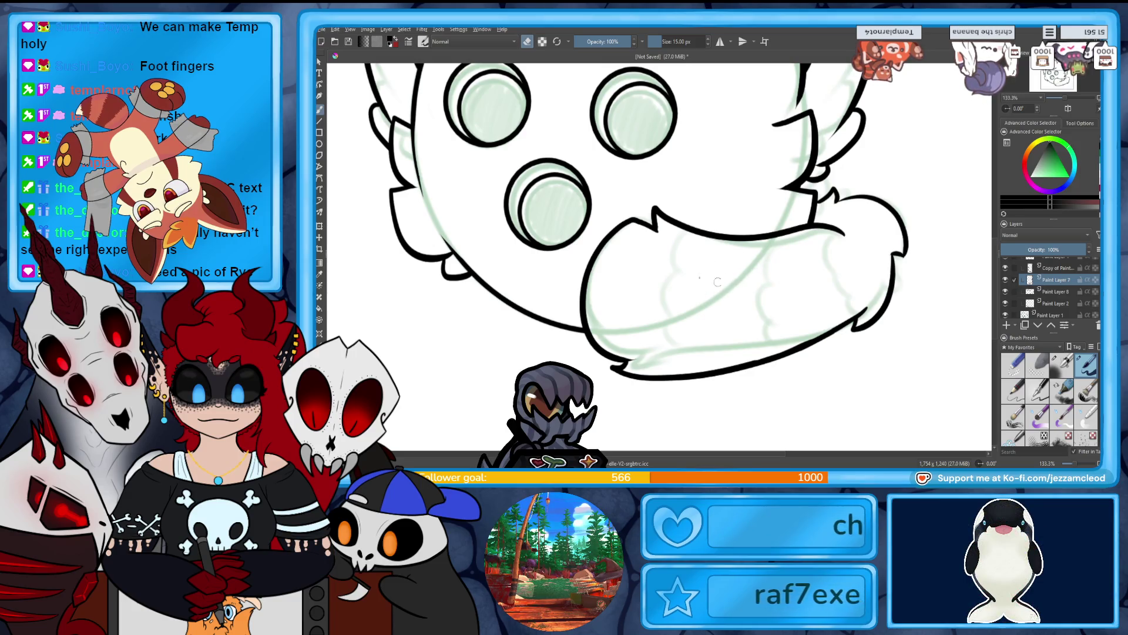
pyautogui.press('-')
pyautogui.press('-')
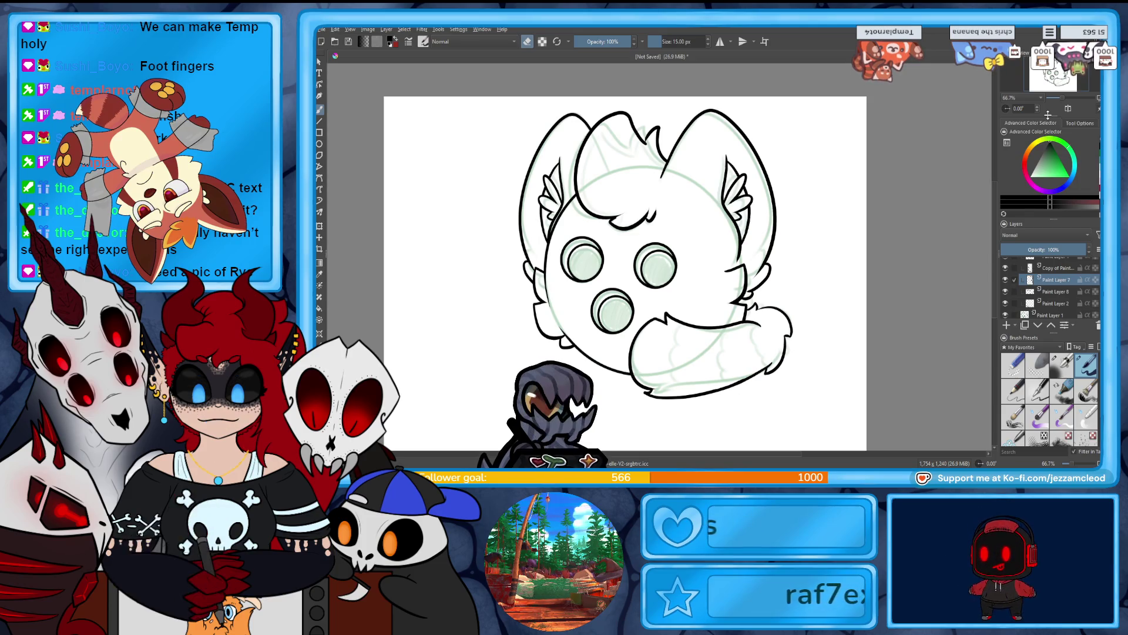
# Hide the green sketch layer and shift Group 3's lineart slightly left and down, then collapse it.
pyautogui.scroll(-1, 1046, 287)
pyautogui.click(1005, 300)
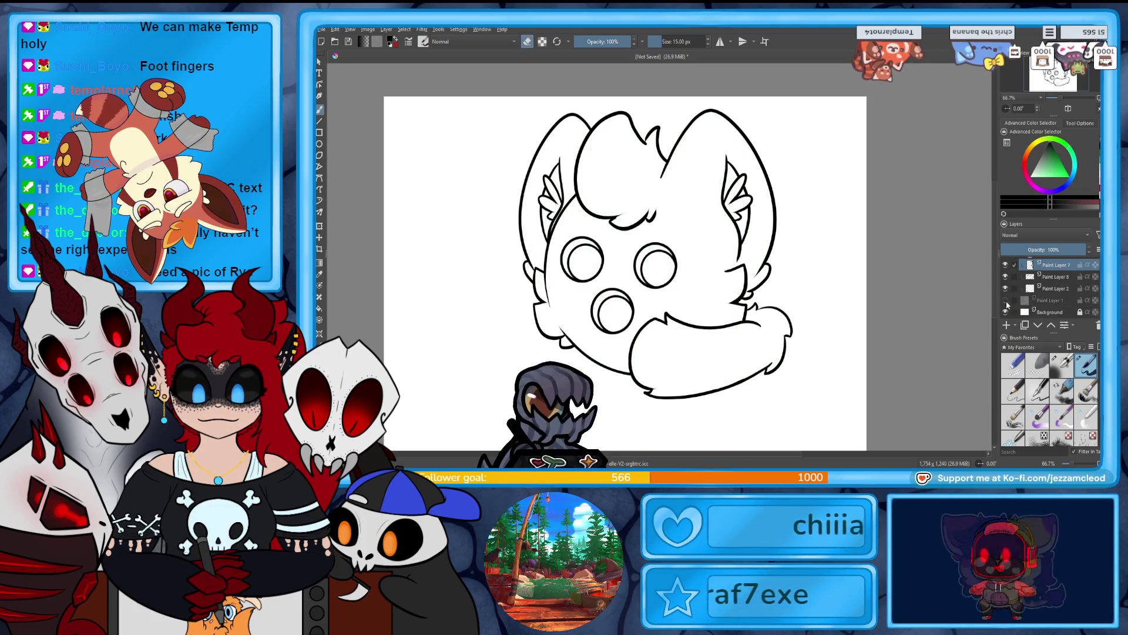
pyautogui.moveTo(1066, 220); pyautogui.dragTo(1091, 194)
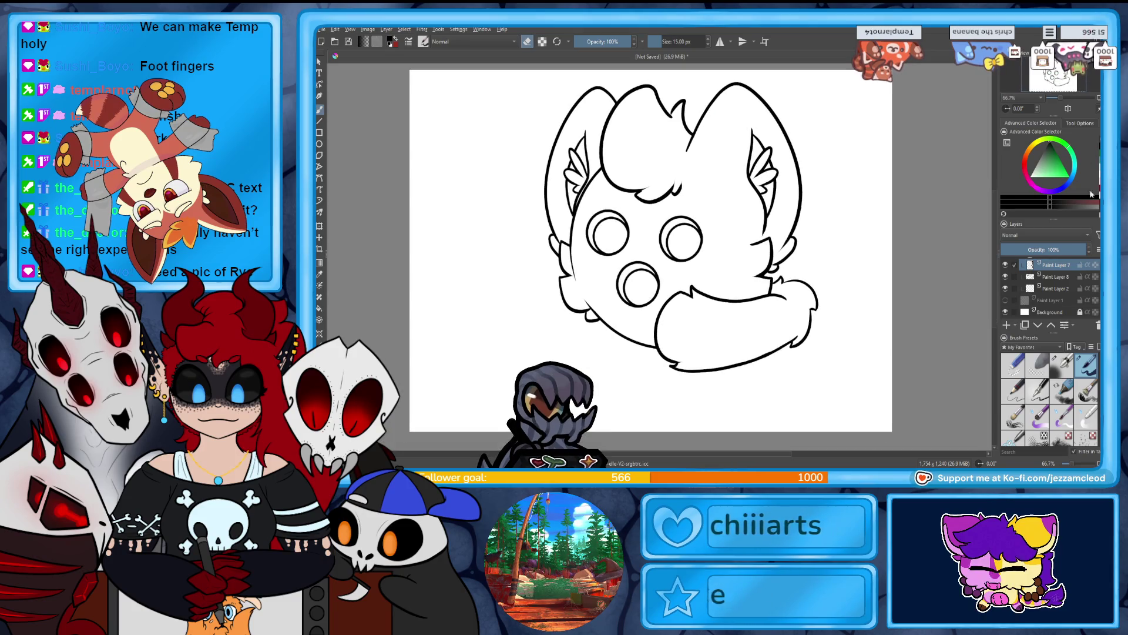
pyautogui.scroll(5, 1049, 288)
pyautogui.hotkey('ctrl', 't')
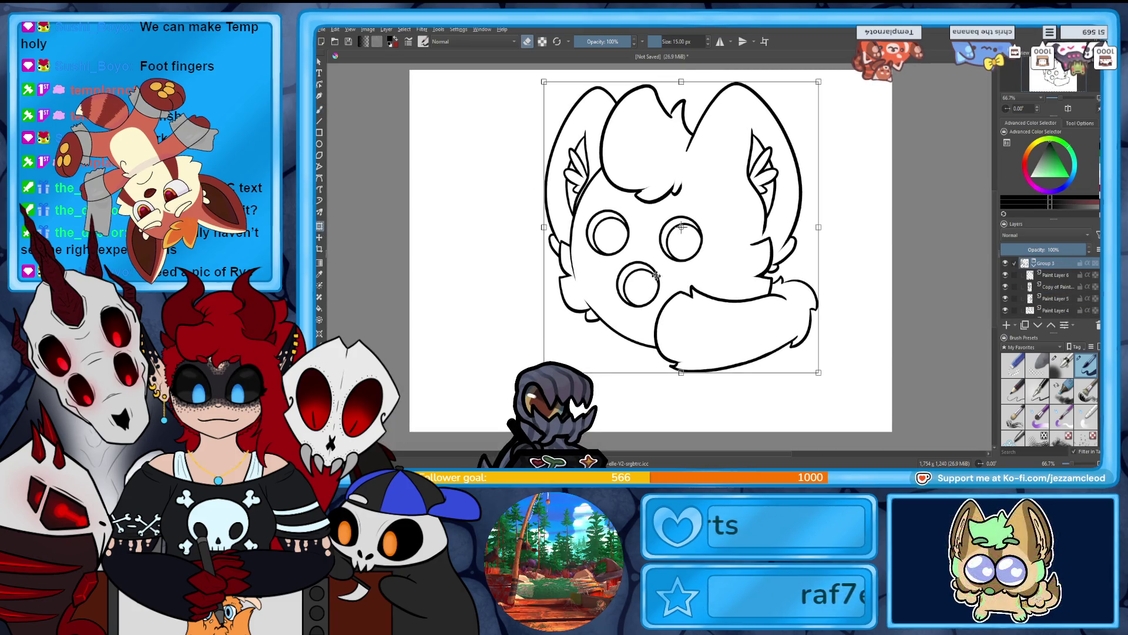
pyautogui.moveTo(834, 317); pyautogui.dragTo(810, 337)
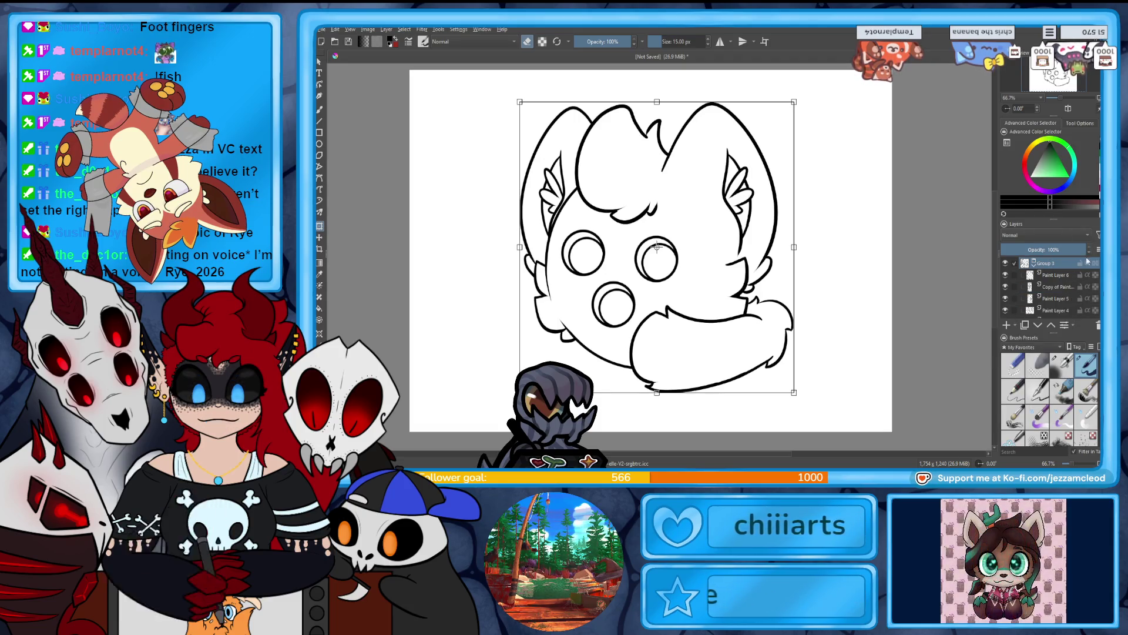
pyautogui.click(1035, 267)
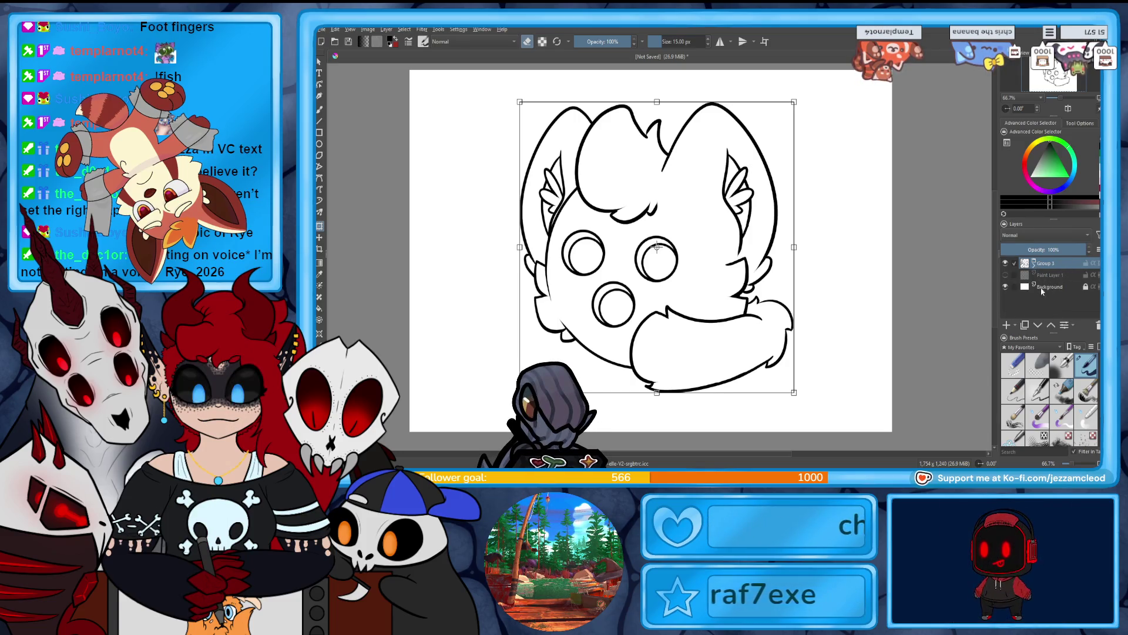
# Add an empty Paint Layer 9 above Paint Layer 1 and wrap it in a new Group 10.
pyautogui.click(1050, 275)
pyautogui.click(1006, 325)
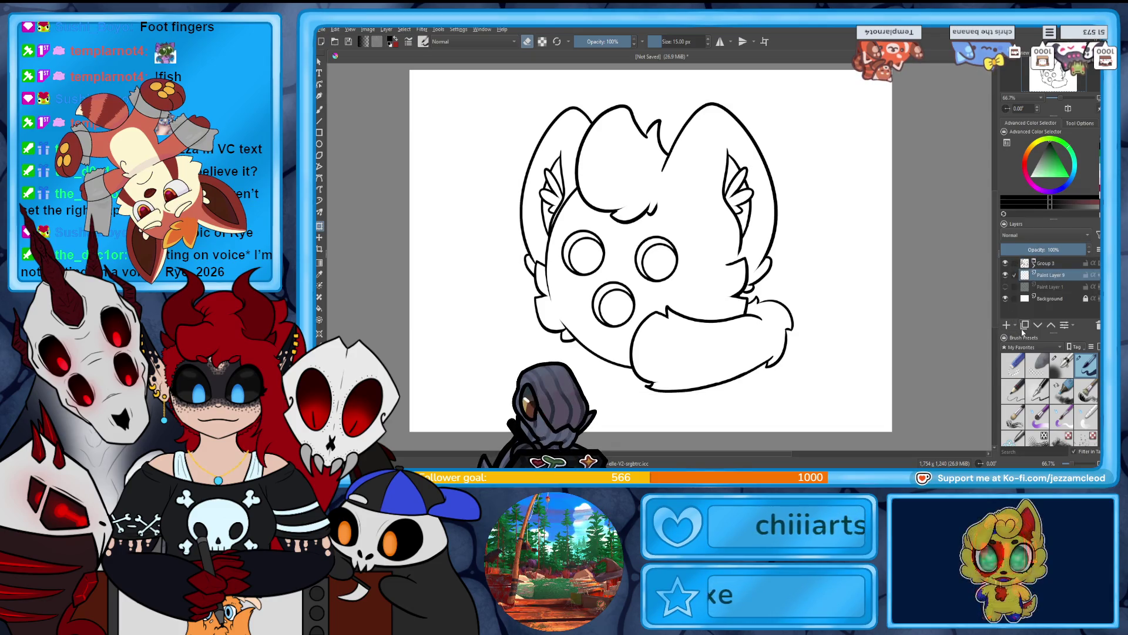
pyautogui.hotkey('ctrl', 'g')
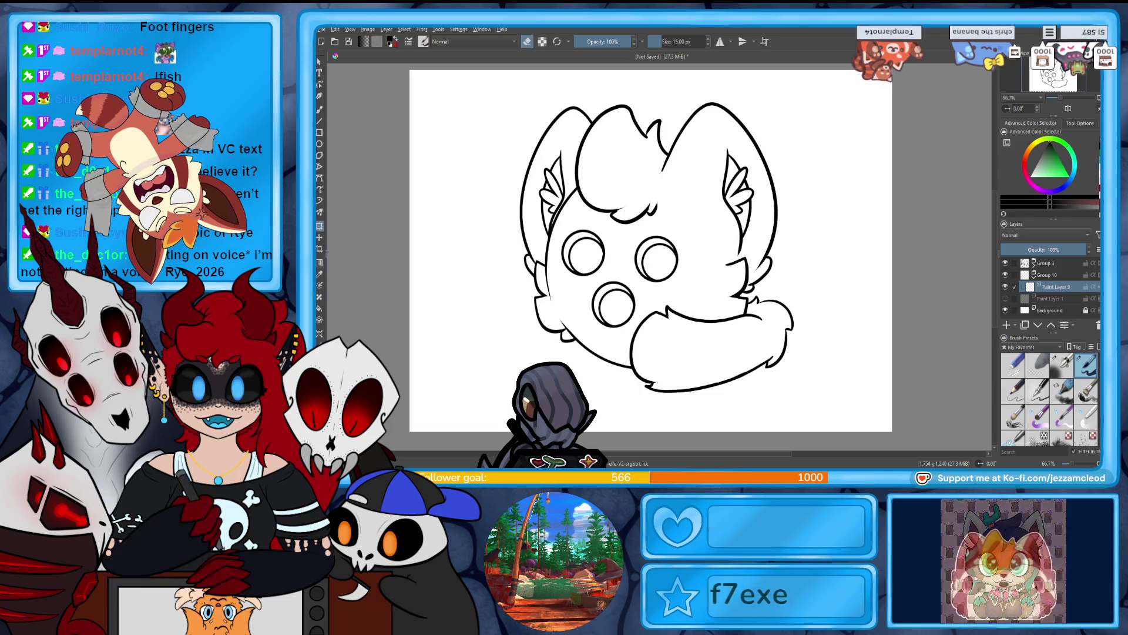
# Insert the TEMP red-panda sheet as a reference image, shrunk and narrowed at the upper left.
pyautogui.moveTo(410, 257); pyautogui.dragTo(438, 250)
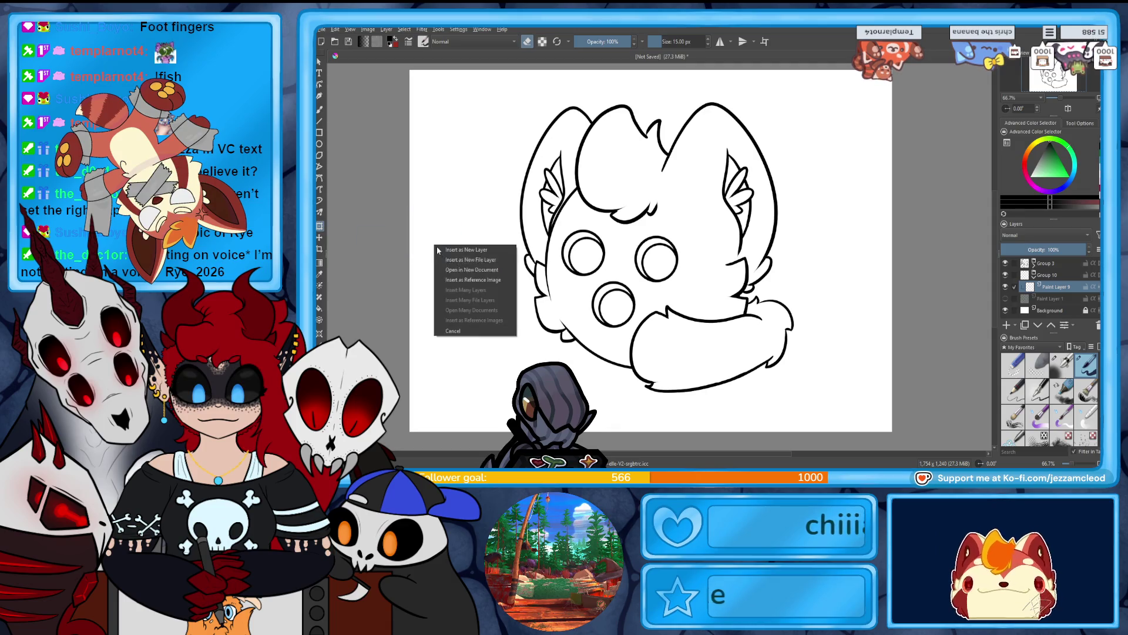
pyautogui.click(447, 280)
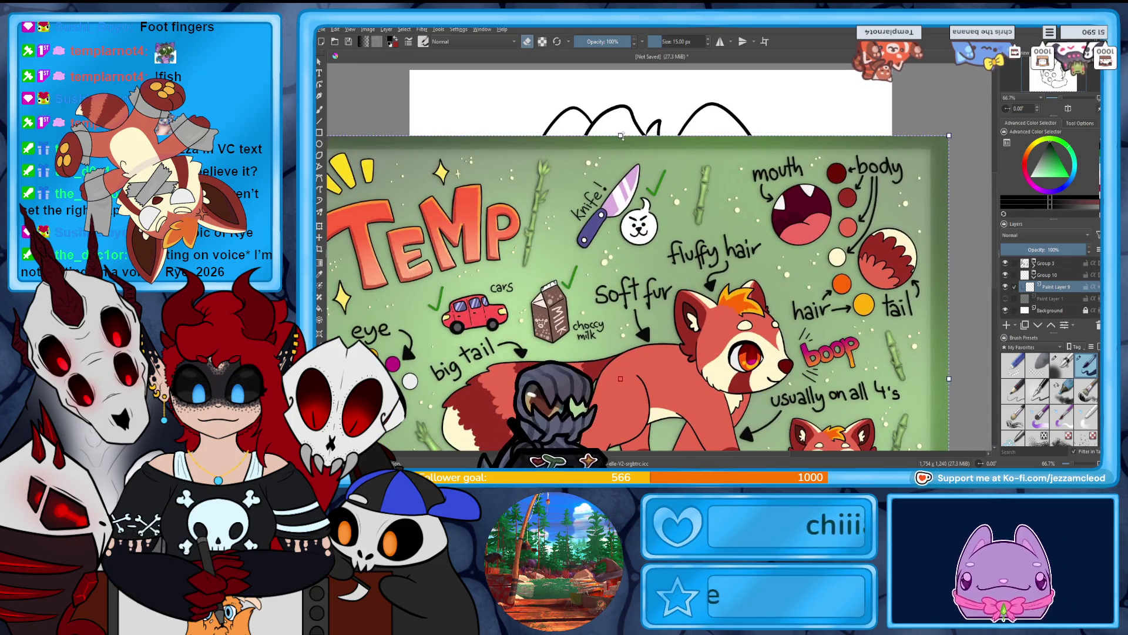
pyautogui.moveTo(620, 413); pyautogui.dragTo(457, 237)
pyautogui.moveTo(622, 246)
pyautogui.mouseDown()
pyautogui.moveTo(480, 273)
pyautogui.moveTo(490, 276)
pyautogui.mouseUp()
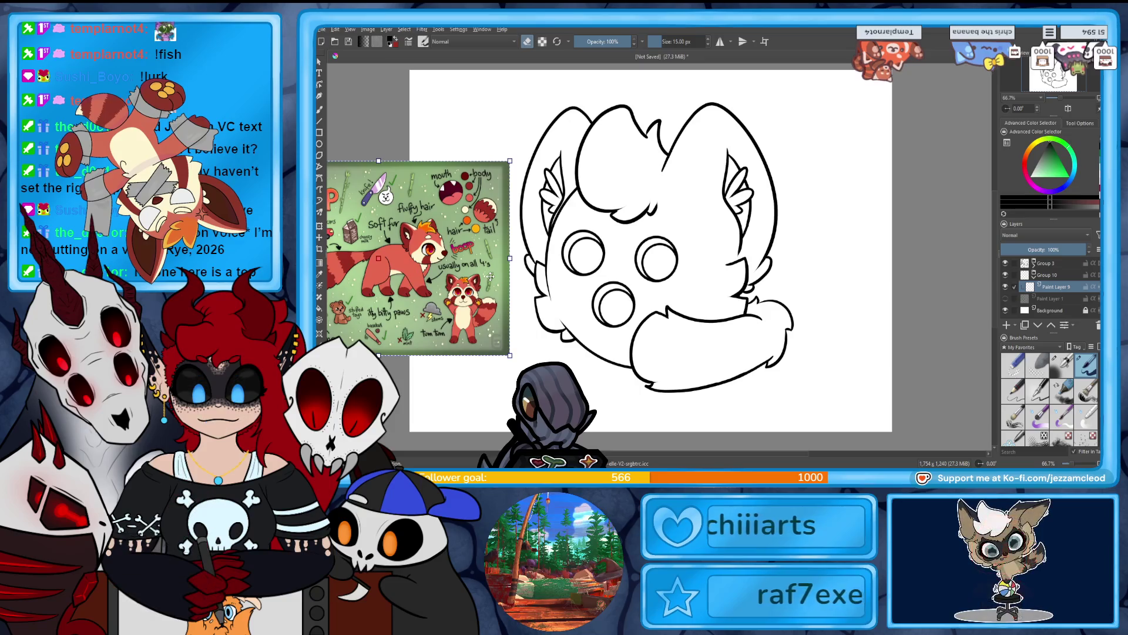
pyautogui.click(321, 275)
pyautogui.click(388, 271)
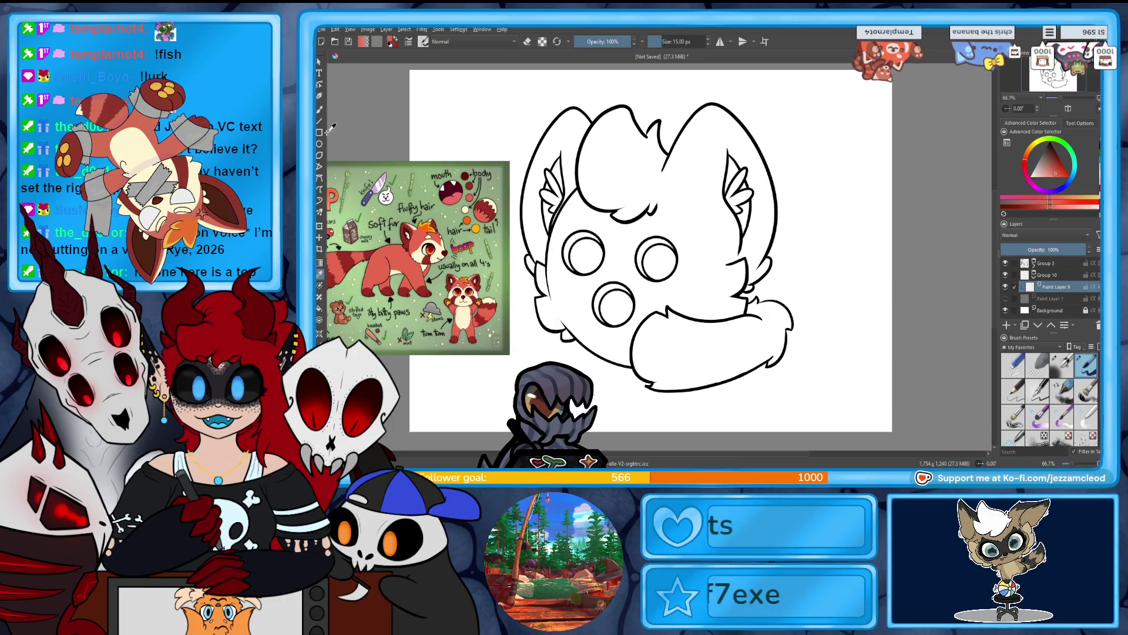
# With a 163 px brush, paint red over the face, top, sides and bottom of the head and below the tail.
pyautogui.press('b')
pyautogui.click(665, 43)
pyautogui.moveTo(660, 265)
pyautogui.mouseDown()
pyautogui.moveTo(675, 235)
pyautogui.moveTo(587, 264)
pyautogui.moveTo(617, 306)
pyautogui.moveTo(591, 173)
pyautogui.moveTo(564, 138)
pyautogui.moveTo(578, 255)
pyautogui.mouseUp()
pyautogui.moveTo(605, 156)
pyautogui.mouseDown()
pyautogui.moveTo(646, 173)
pyautogui.moveTo(729, 267)
pyautogui.mouseUp()
pyautogui.moveTo(703, 335); pyautogui.dragTo(630, 341)
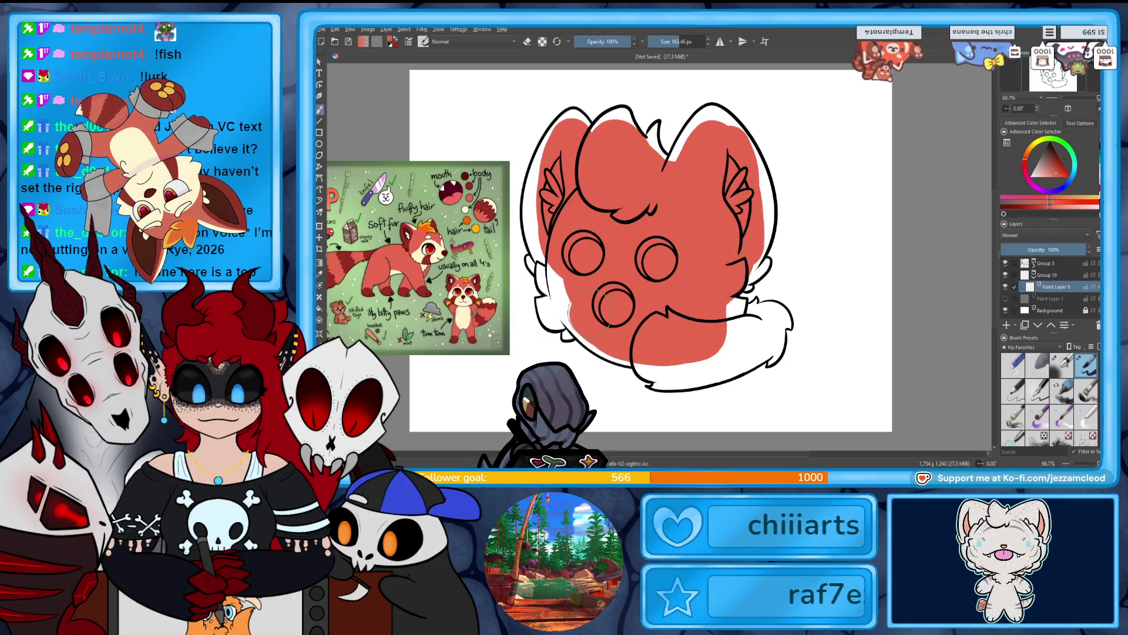
pyautogui.moveTo(612, 302); pyautogui.dragTo(565, 306)
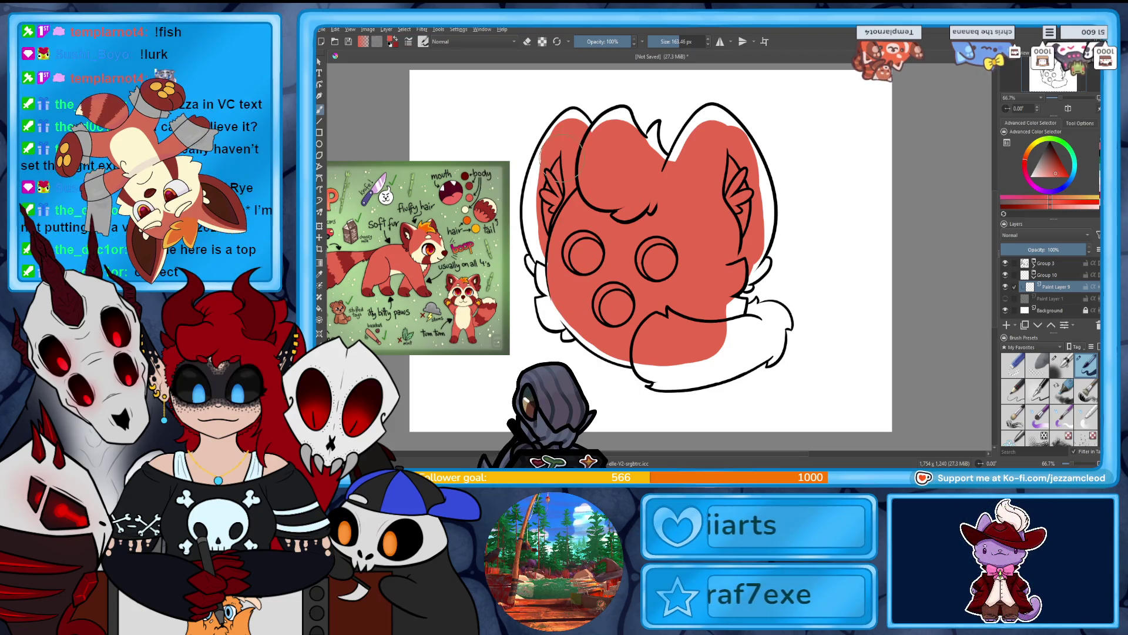
pyautogui.moveTo(543, 153); pyautogui.dragTo(536, 187)
pyautogui.moveTo(573, 261)
pyautogui.mouseDown()
pyautogui.moveTo(546, 282)
pyautogui.moveTo(558, 311)
pyautogui.moveTo(550, 309)
pyautogui.mouseUp()
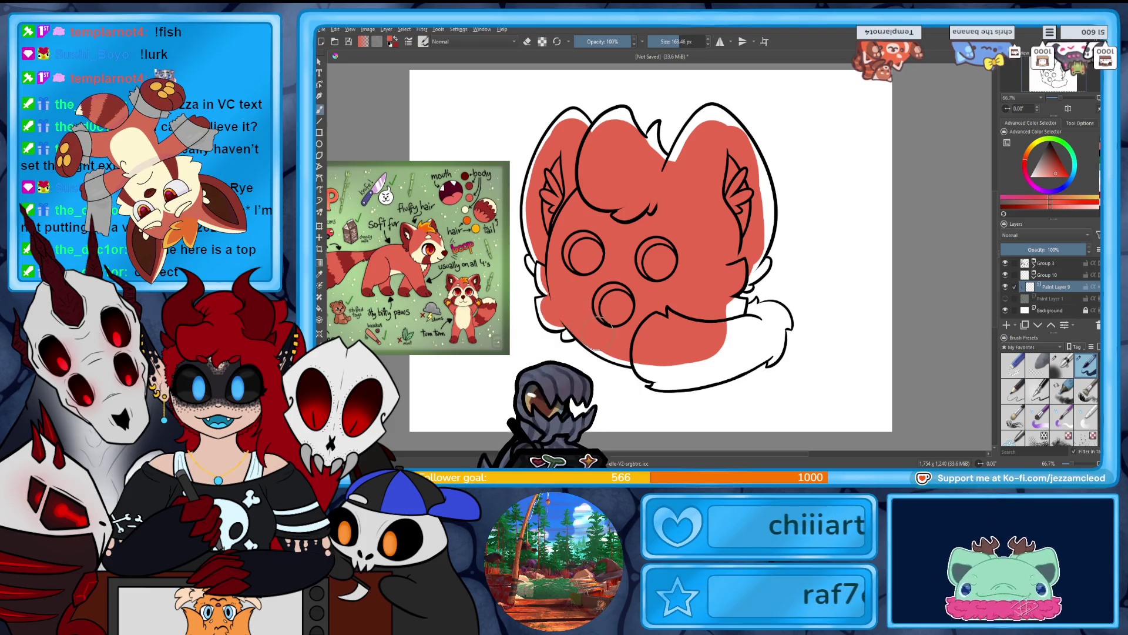
pyautogui.moveTo(652, 373)
pyautogui.mouseDown()
pyautogui.moveTo(711, 341)
pyautogui.moveTo(744, 350)
pyautogui.moveTo(766, 329)
pyautogui.mouseUp()
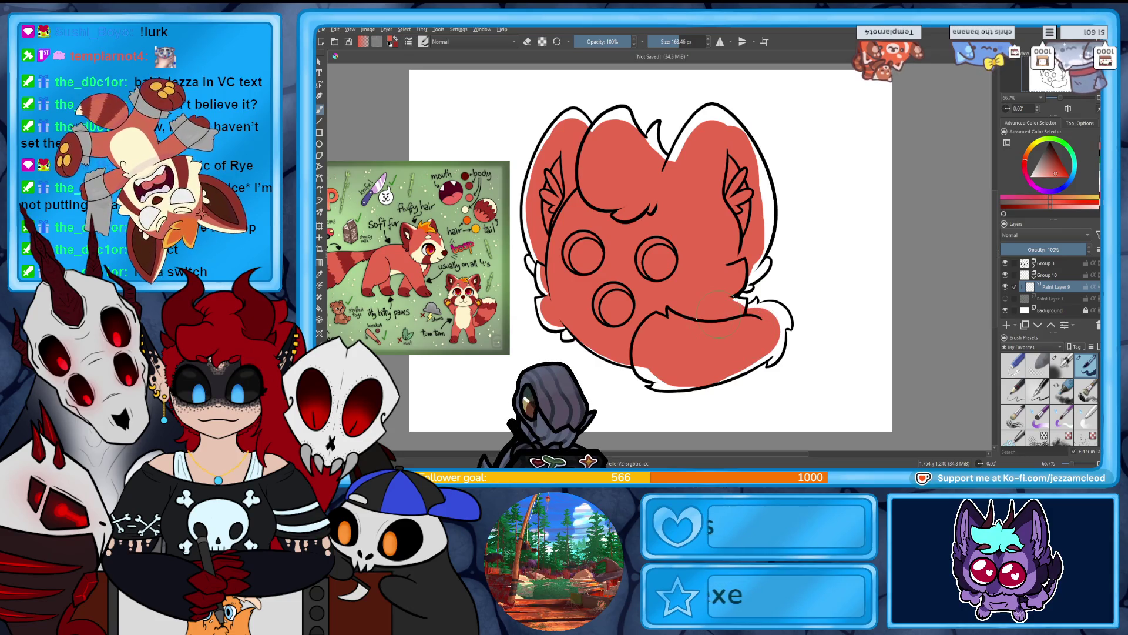
pyautogui.scroll(2, 1066, 101)
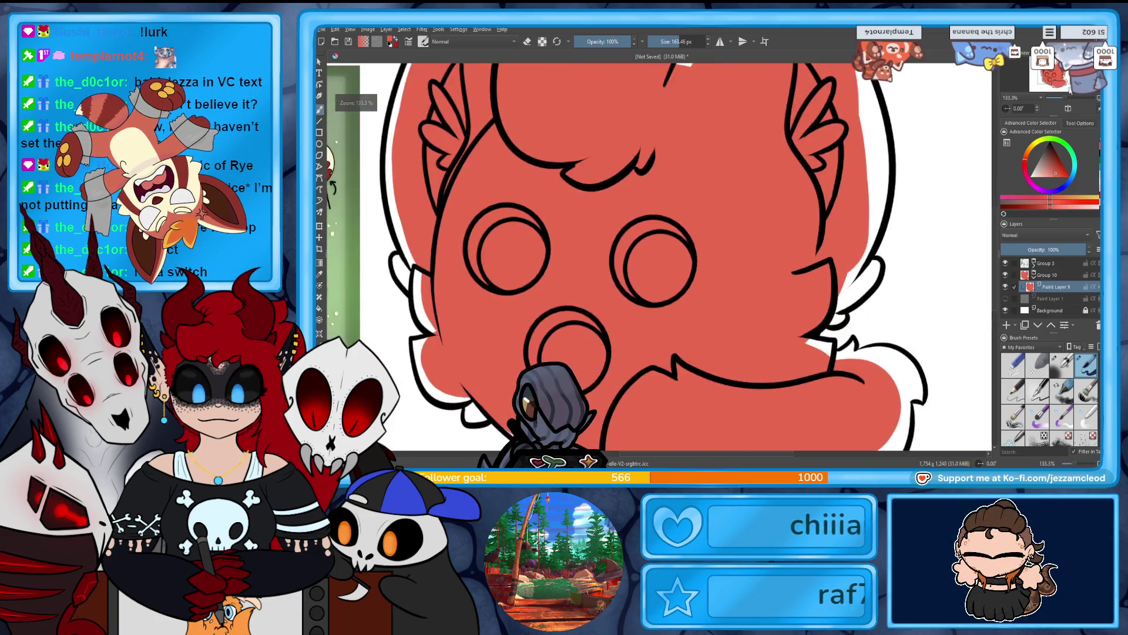
# Hide Paint Layer 6, set the brush to 15 px and erase a stray bit on Paint Layer 8's outline.
pyautogui.click(1034, 263)
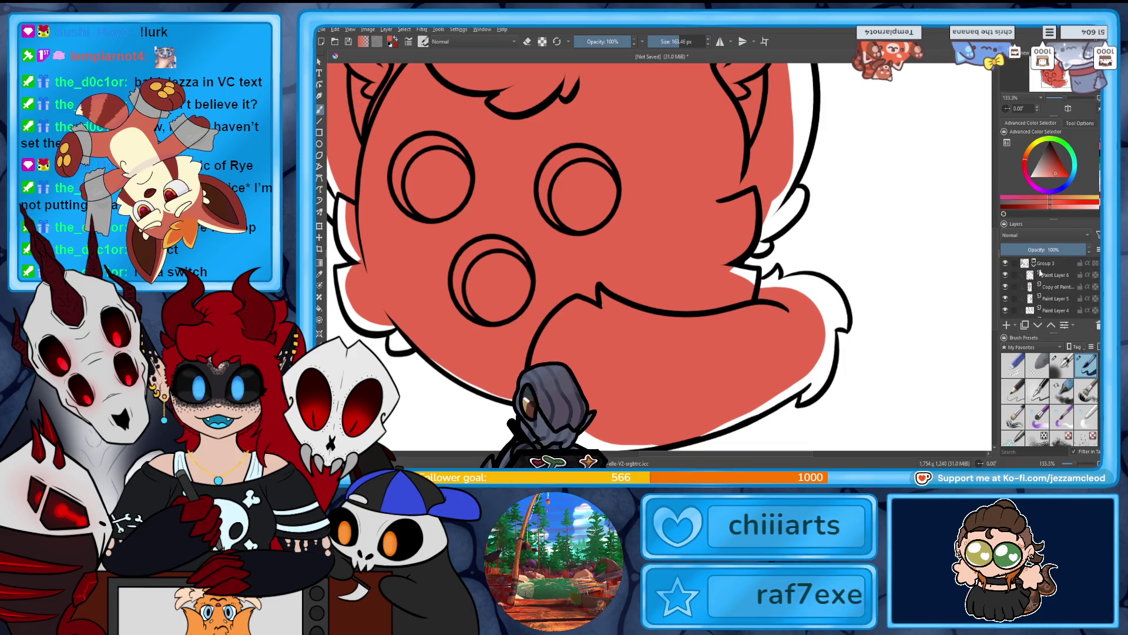
pyautogui.click(1007, 275)
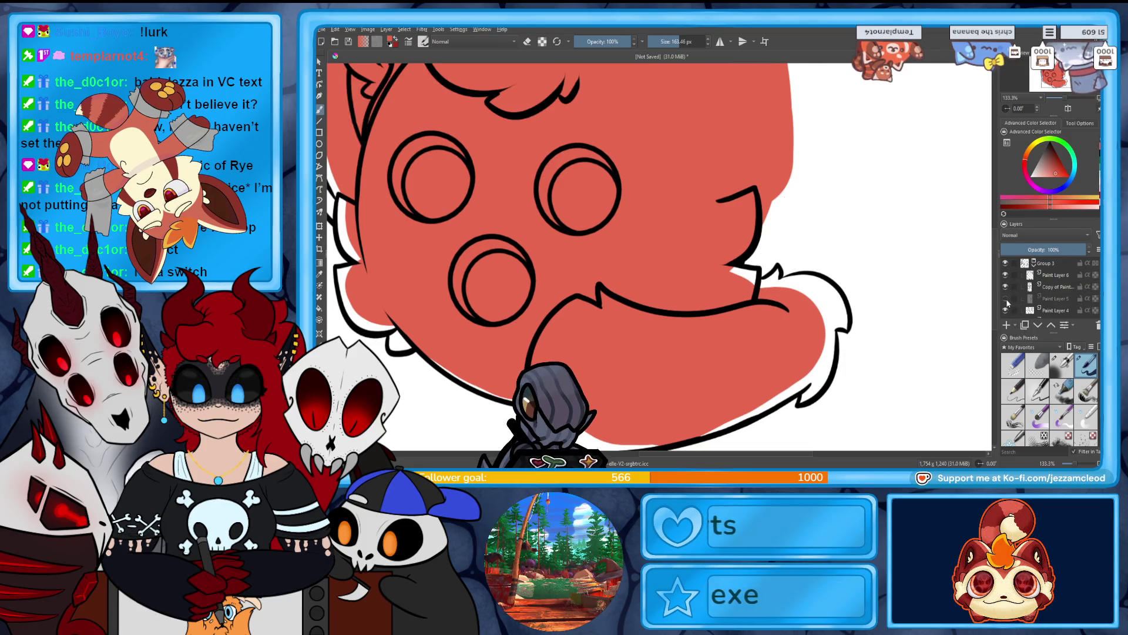
pyautogui.scroll(-2, 1006, 294)
pyautogui.scroll(-1, 1051, 288)
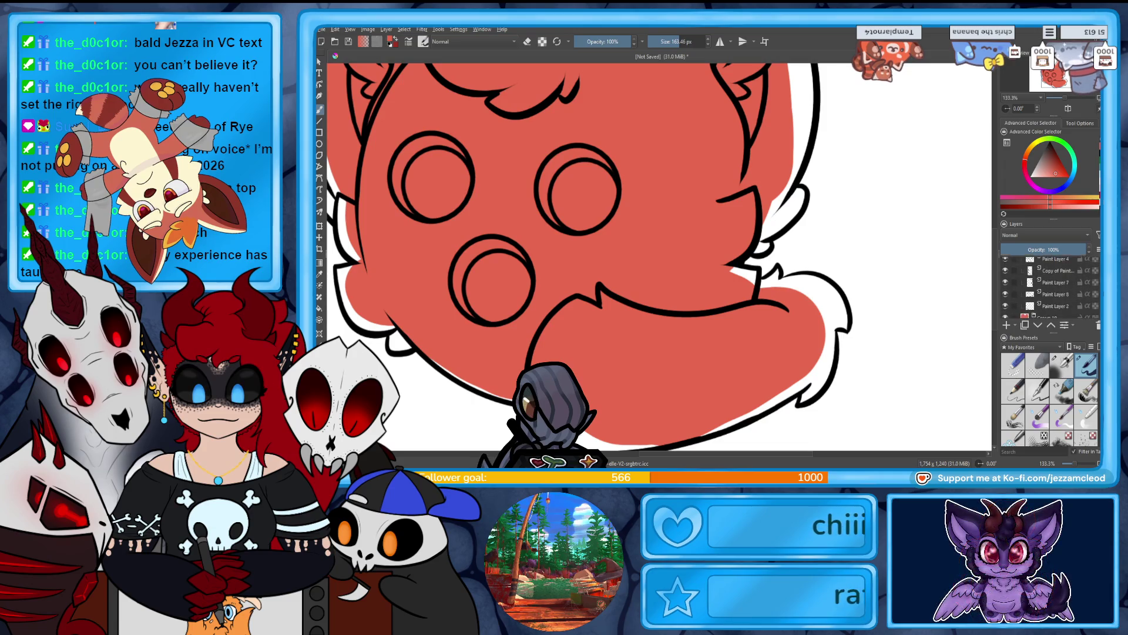
pyautogui.click(1052, 287)
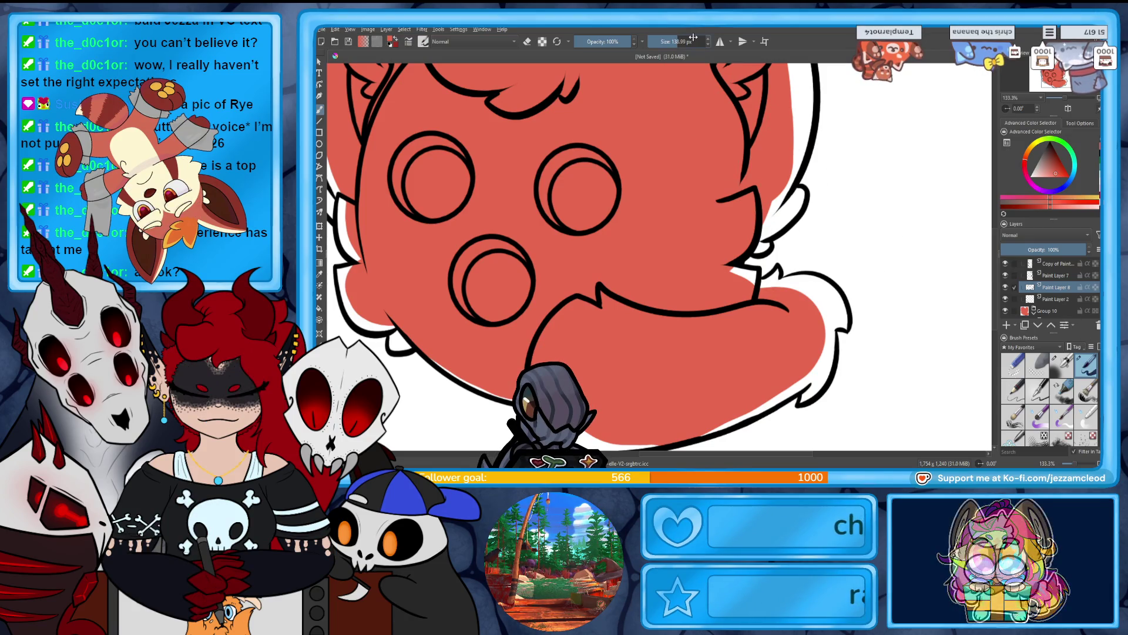
pyautogui.moveTo(693, 38); pyautogui.dragTo(658, 39)
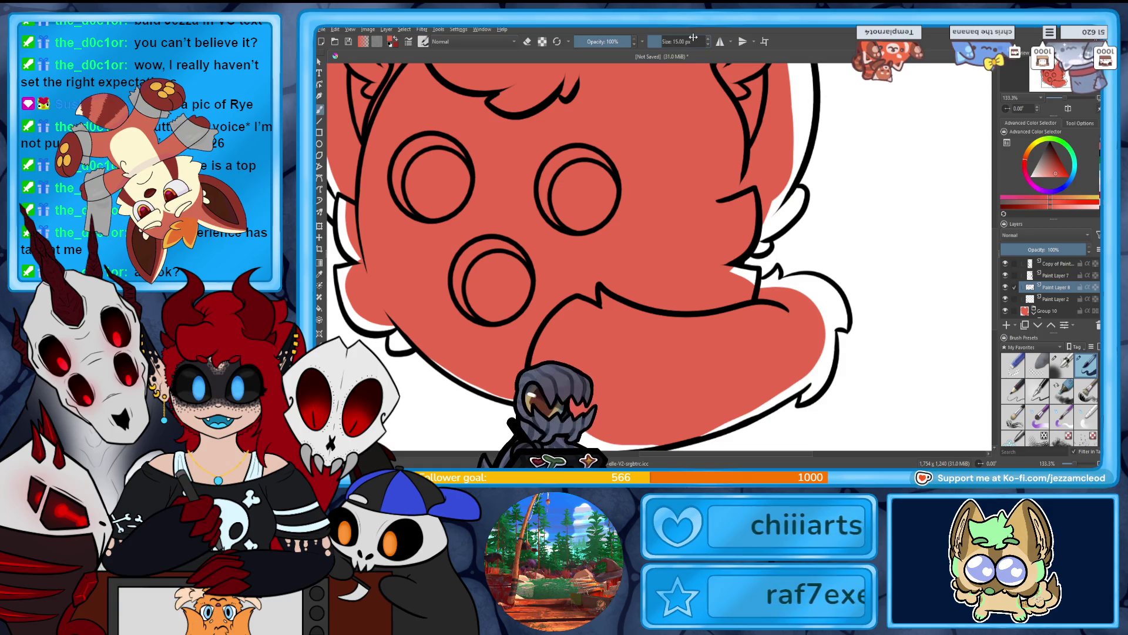
pyautogui.click(1050, 160)
pyautogui.press('e')
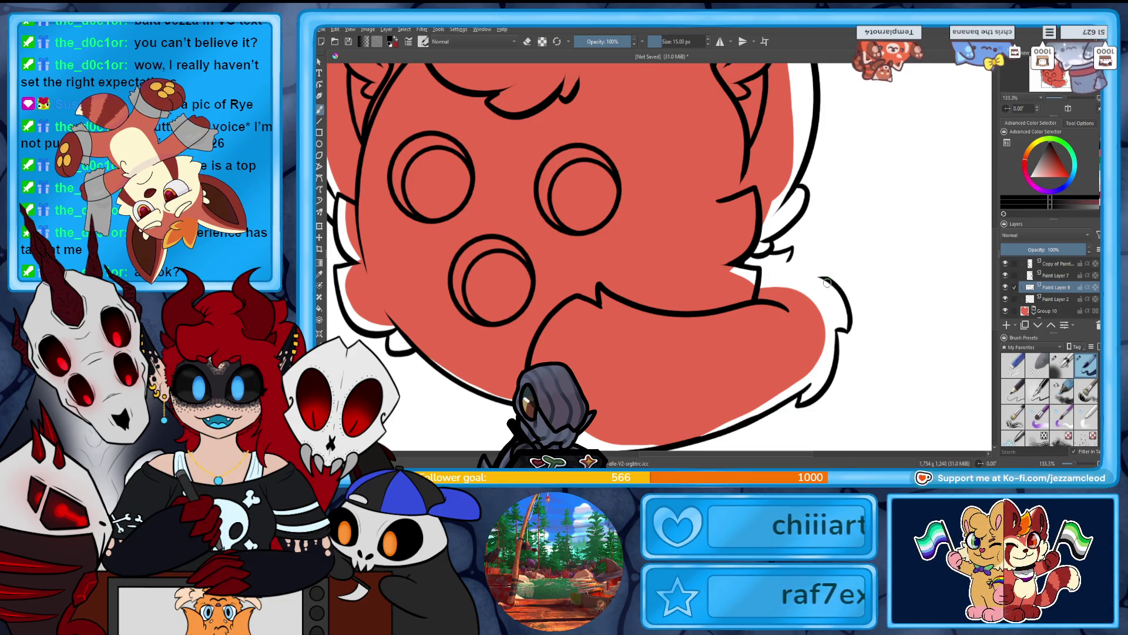
pyautogui.moveTo(822, 291); pyautogui.dragTo(824, 282)
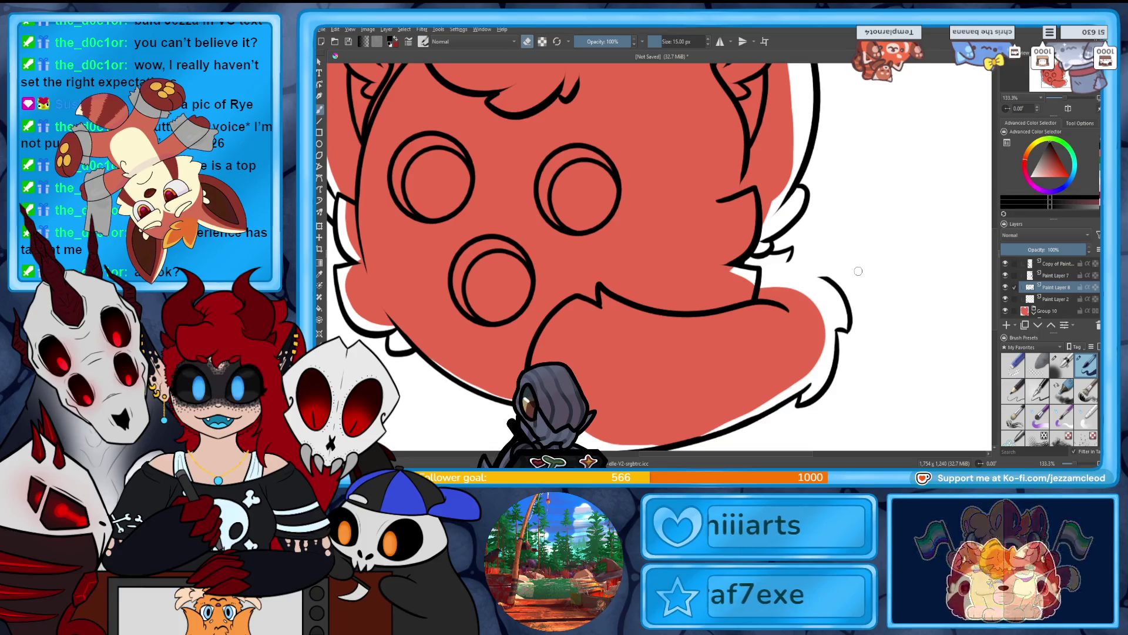
pyautogui.press('e')
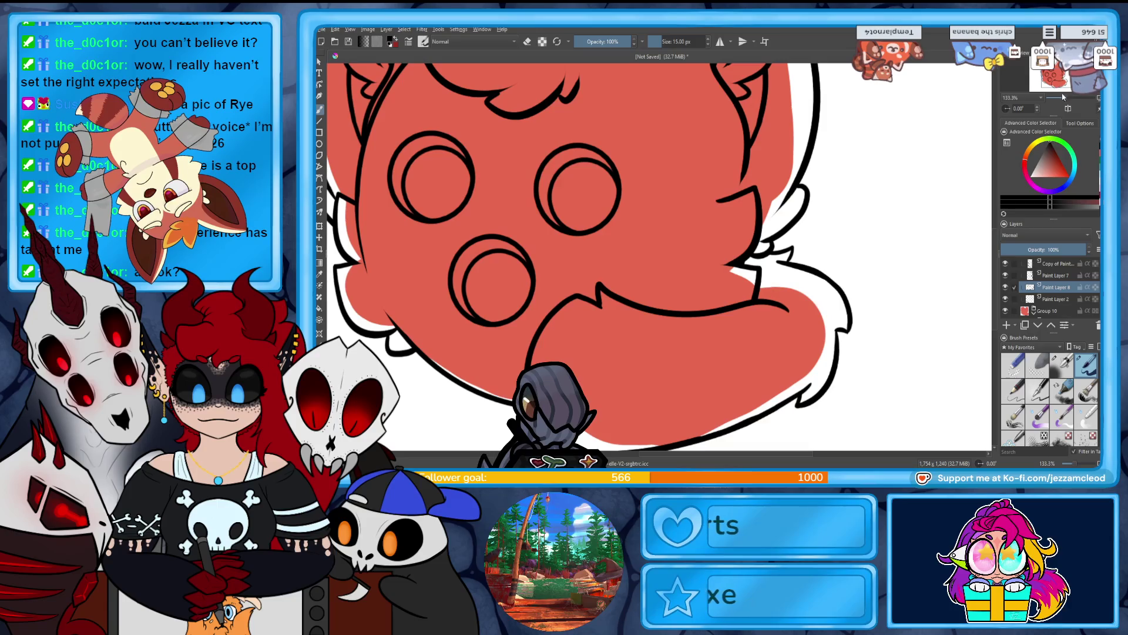
# On Paint Layer 9 at 100% zoom, fill the white gaps along the head's top edge with red.
pyautogui.scroll(-2, 1066, 103)
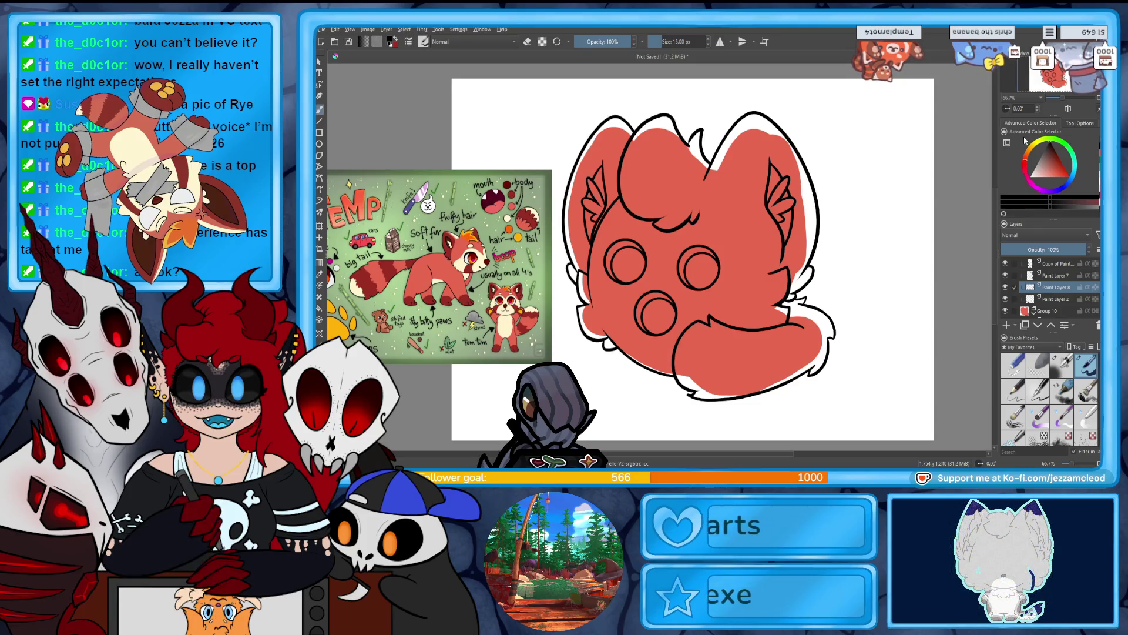
pyautogui.click(1033, 263)
pyautogui.click(1054, 287)
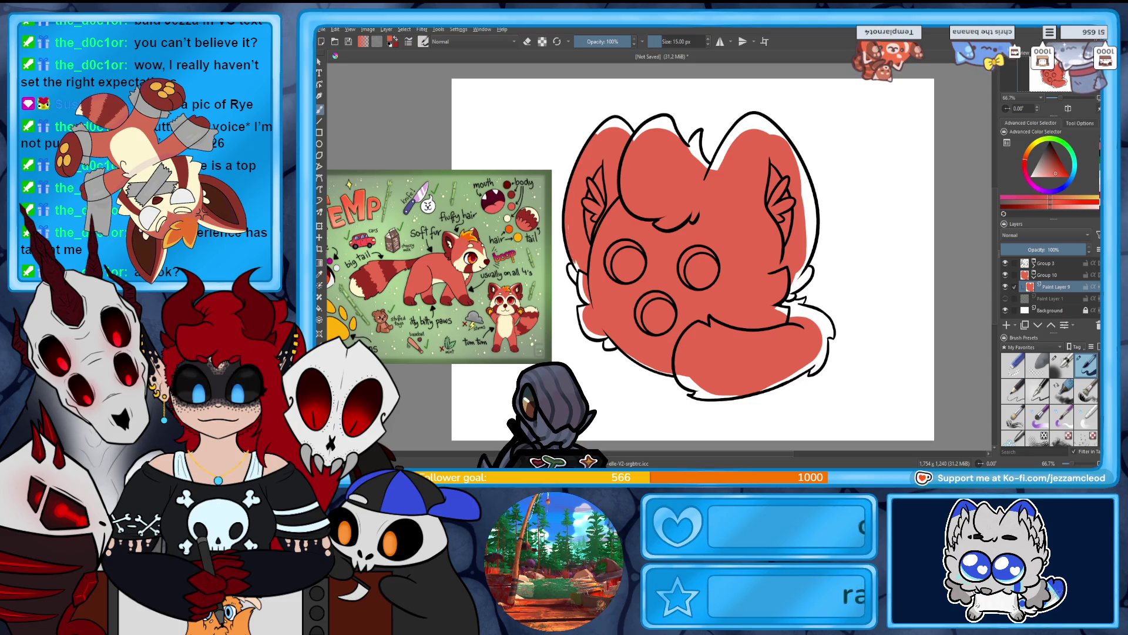
pyautogui.press('1')
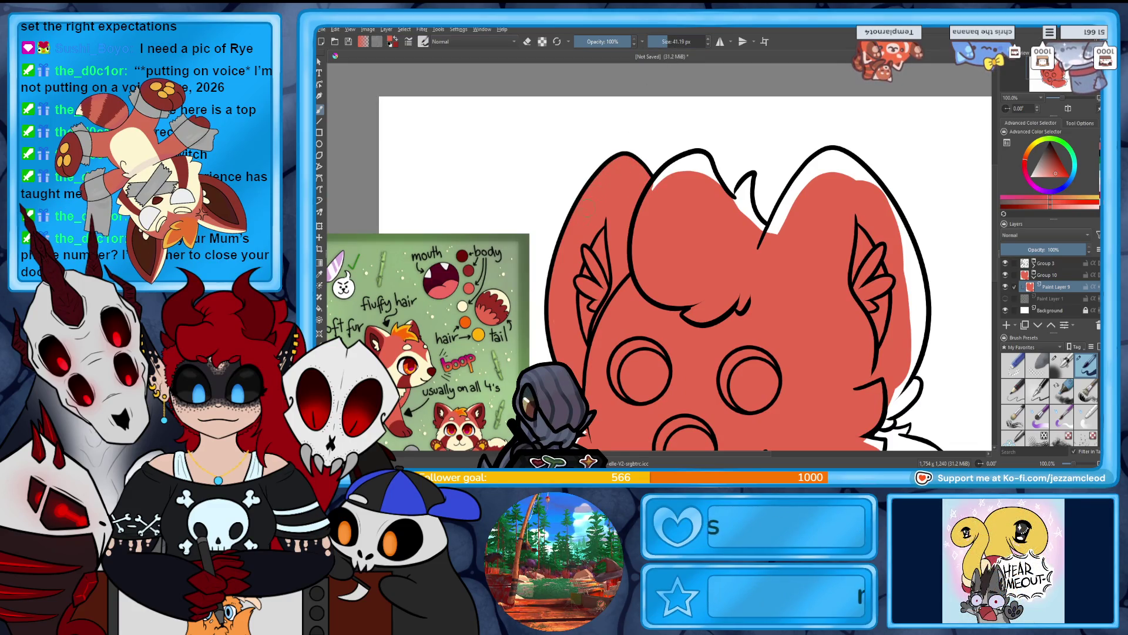
pyautogui.moveTo(656, 185)
pyautogui.mouseDown()
pyautogui.moveTo(684, 162)
pyautogui.moveTo(723, 163)
pyautogui.mouseUp()
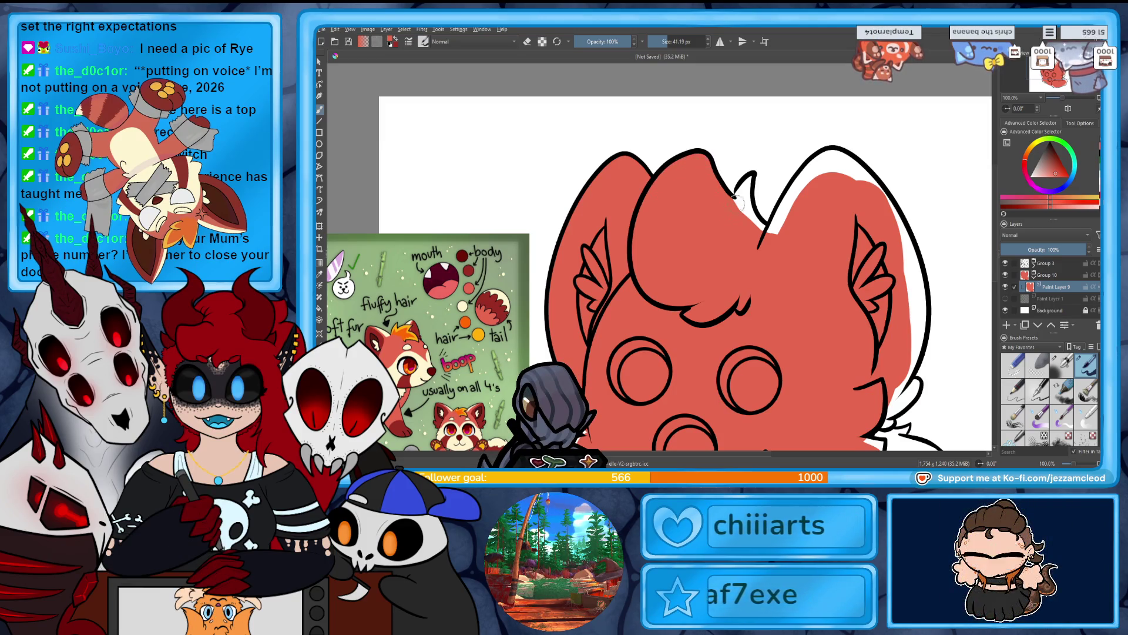
pyautogui.moveTo(739, 201); pyautogui.dragTo(750, 180)
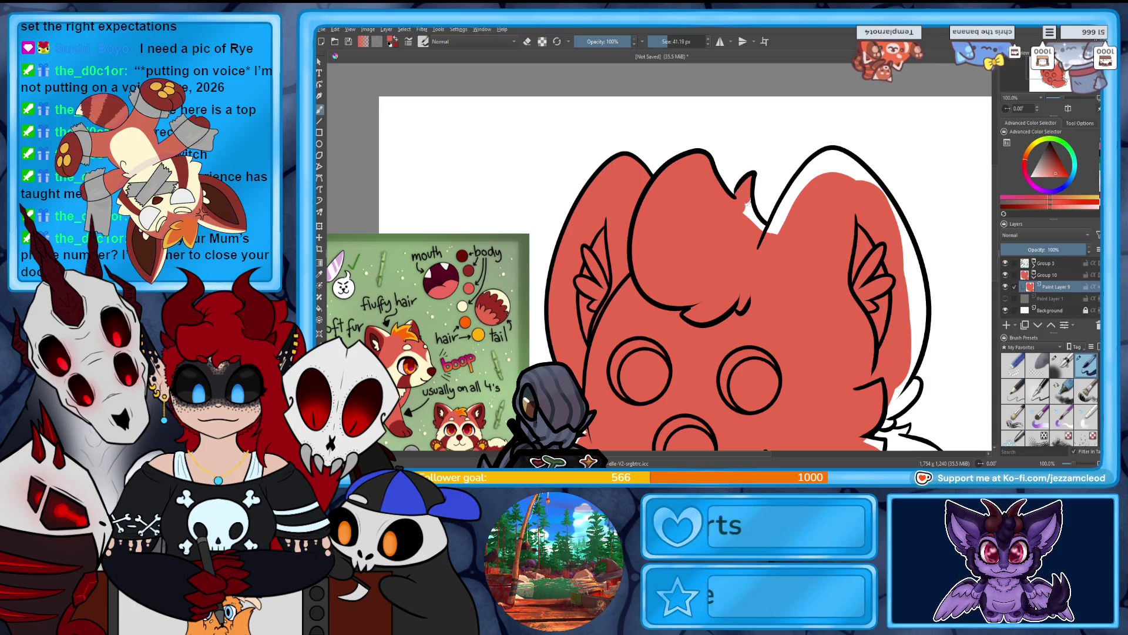
pyautogui.moveTo(764, 232)
pyautogui.mouseDown()
pyautogui.moveTo(815, 167)
pyautogui.moveTo(770, 124)
pyautogui.moveTo(829, 172)
pyautogui.moveTo(855, 246)
pyautogui.moveTo(858, 232)
pyautogui.moveTo(856, 259)
pyautogui.moveTo(882, 143)
pyautogui.mouseUp()
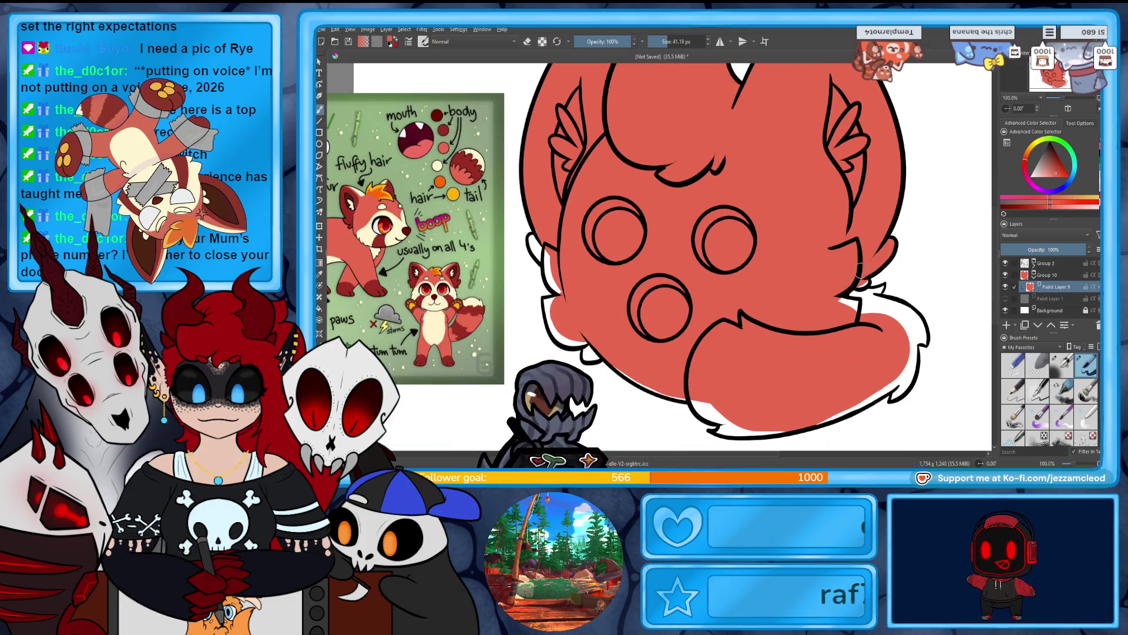
# Fill the red gaps at the lower edges and around the tail, then zoom out to 50%.
pyautogui.moveTo(850, 304); pyautogui.dragTo(864, 312)
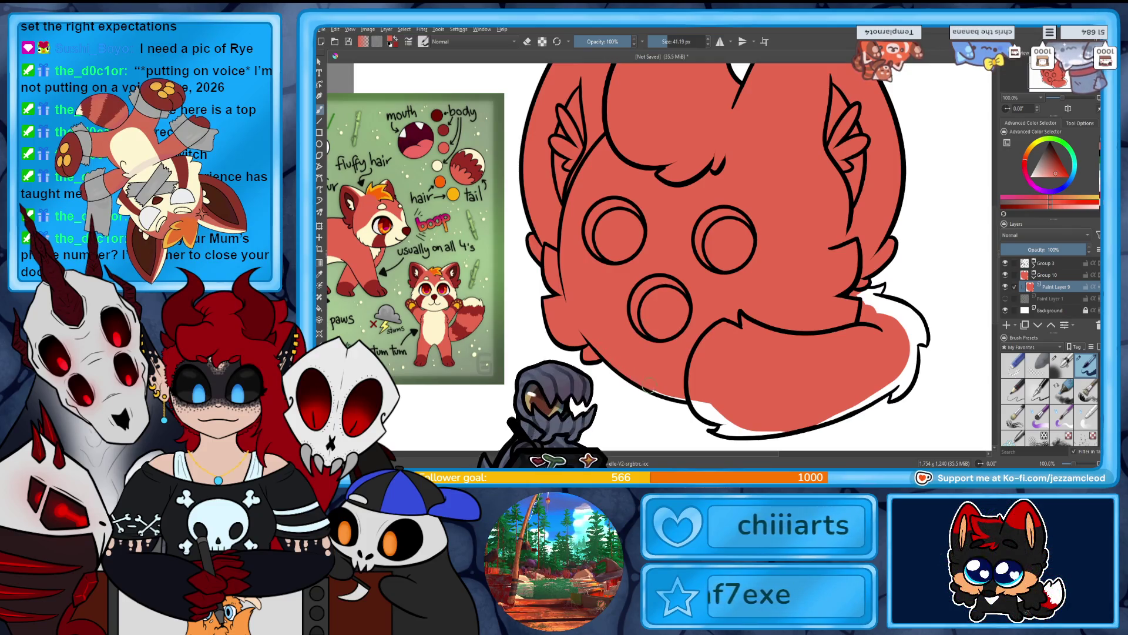
pyautogui.moveTo(703, 405); pyautogui.dragTo(710, 409)
pyautogui.moveTo(872, 291); pyautogui.dragTo(776, 259)
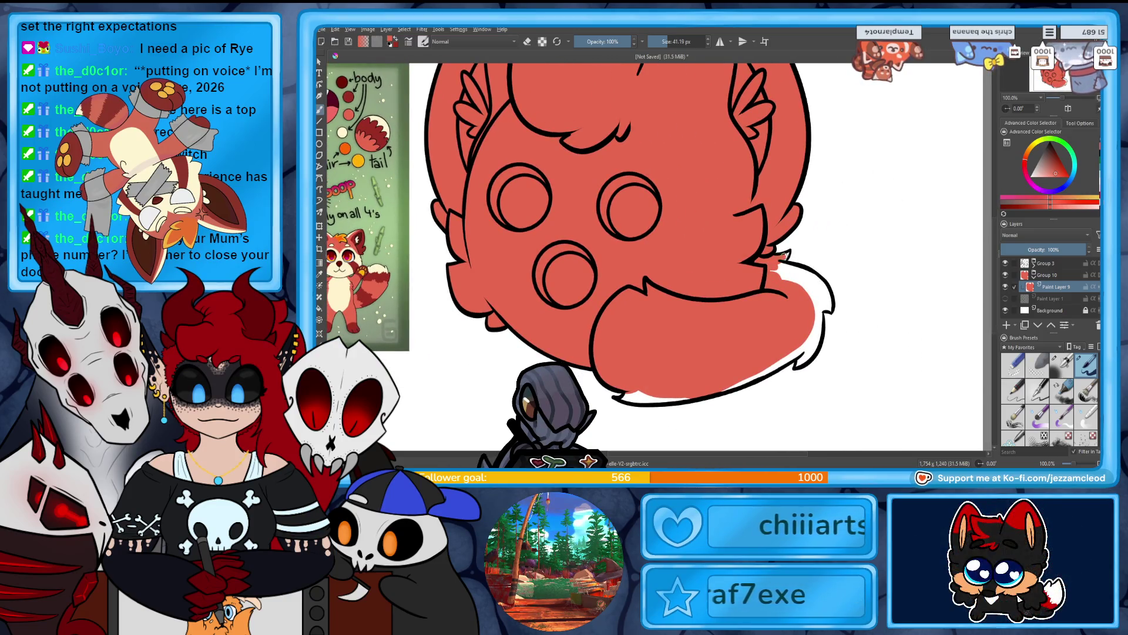
pyautogui.moveTo(778, 261); pyautogui.dragTo(811, 284)
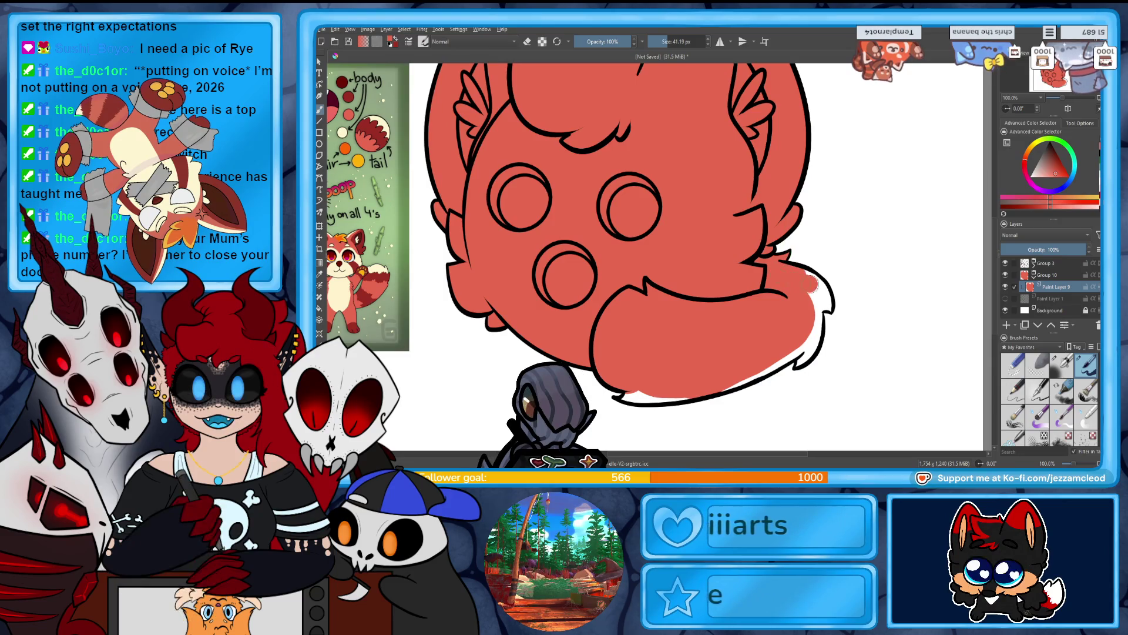
pyautogui.moveTo(629, 393); pyautogui.dragTo(621, 397)
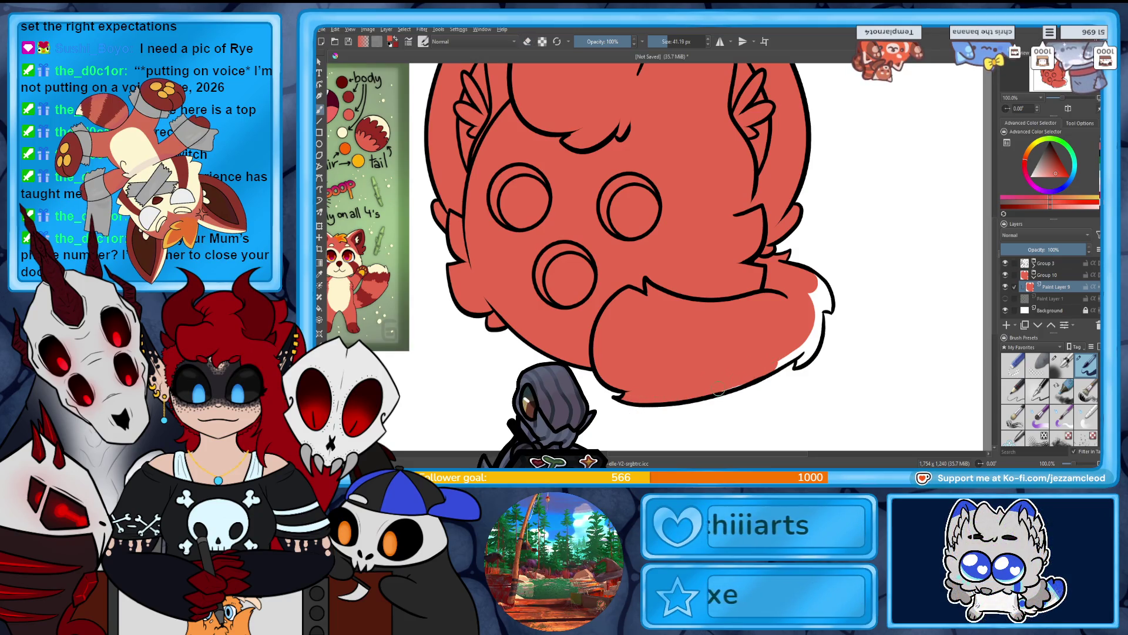
pyautogui.moveTo(815, 328)
pyautogui.mouseDown()
pyautogui.moveTo(800, 361)
pyautogui.moveTo(816, 330)
pyautogui.moveTo(813, 290)
pyautogui.moveTo(825, 289)
pyautogui.mouseUp()
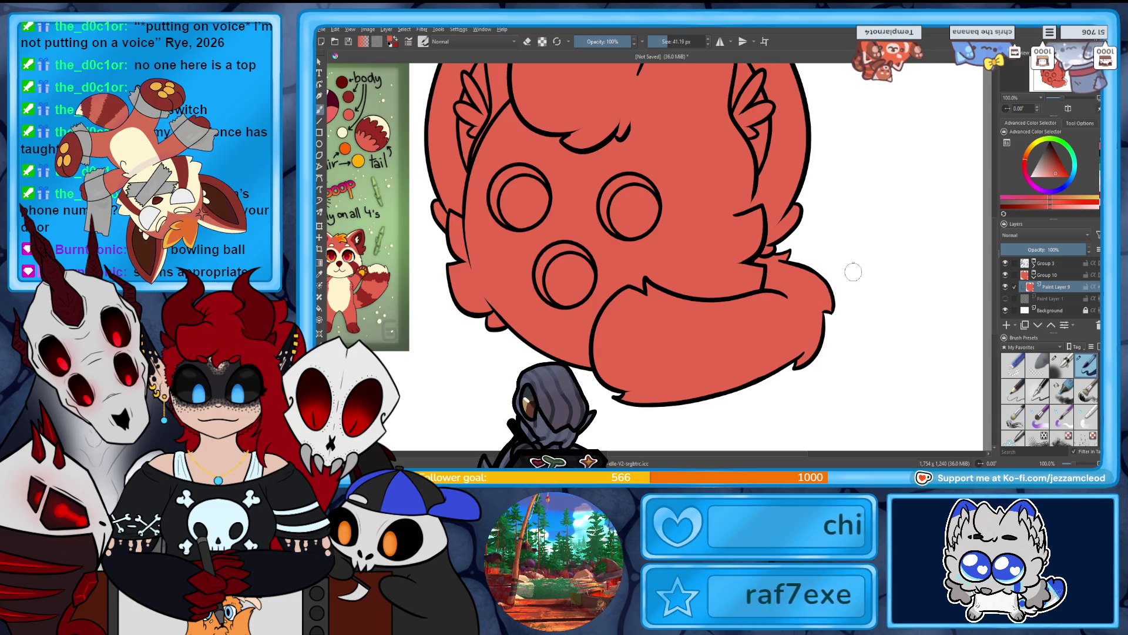
pyautogui.moveTo(1077, 105)
pyautogui.mouseDown()
pyautogui.moveTo(1061, 99)
pyautogui.moveTo(1074, 100)
pyautogui.mouseUp()
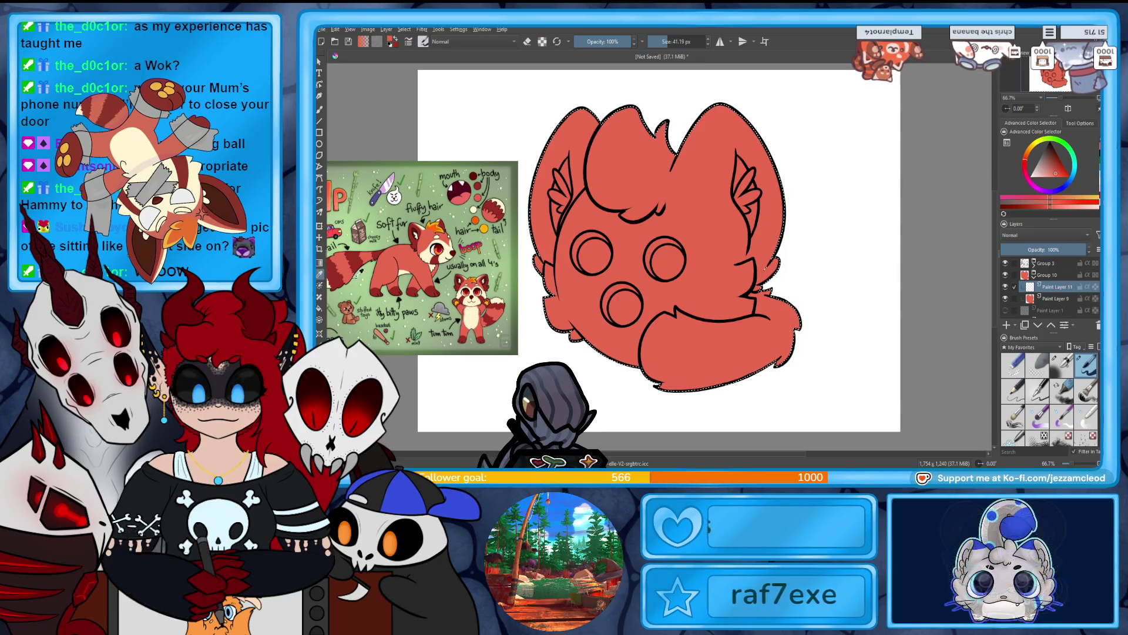
# Switch the colour to pale cream, zoom to 100% and set the brush to 13.39 px.
pyautogui.keyDown('ctrl'); pyautogui.click(473, 294); pyautogui.keyUp('ctrl')
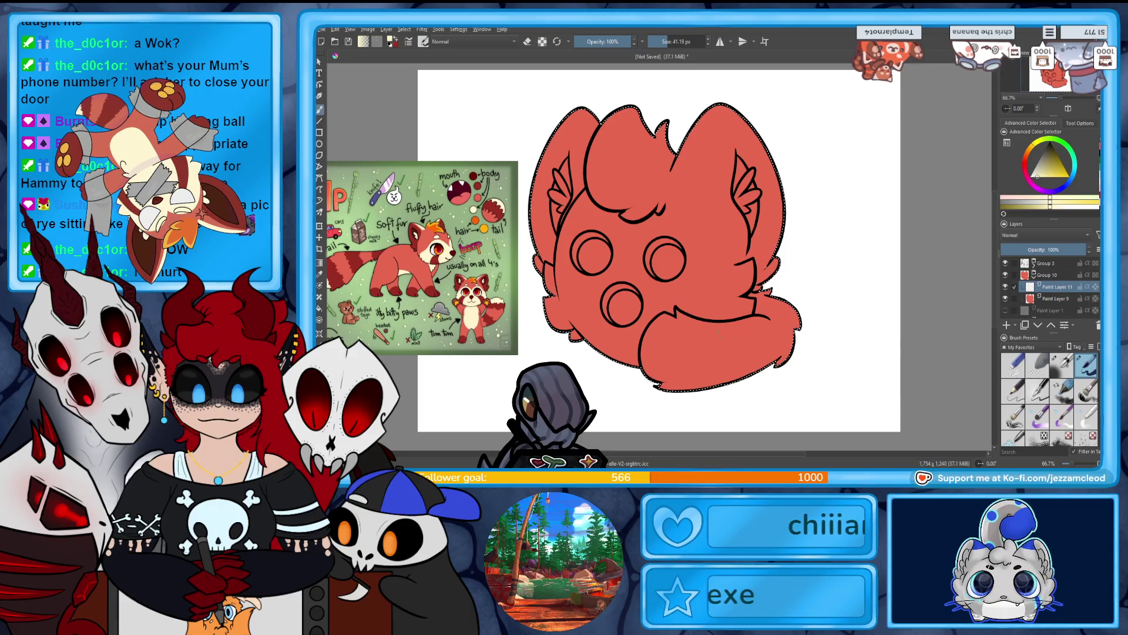
pyautogui.press('1')
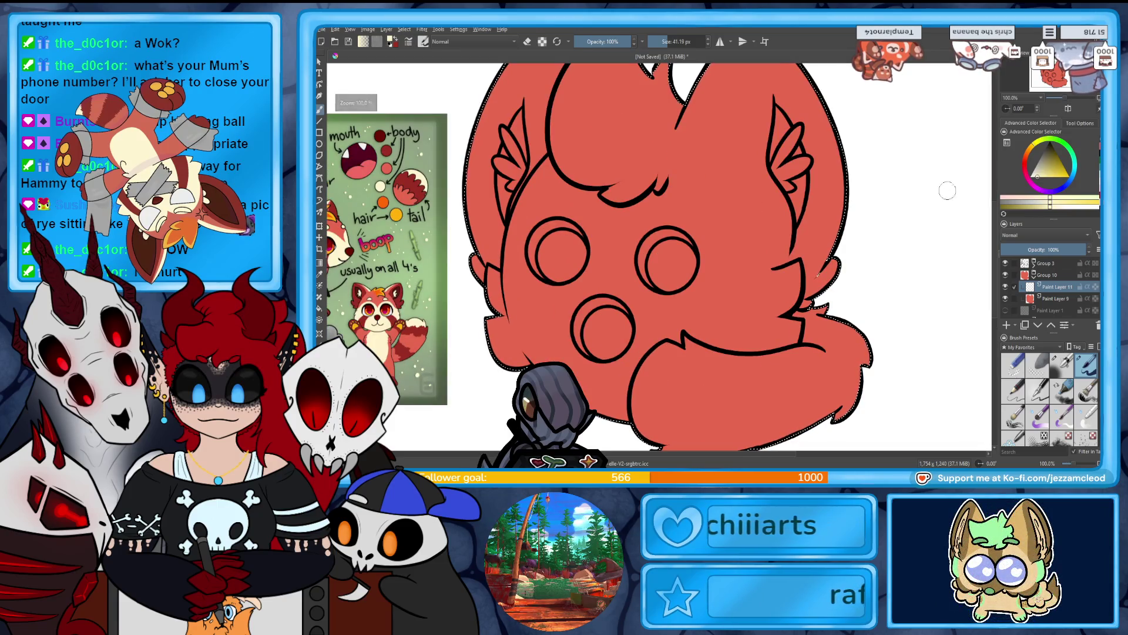
pyautogui.moveTo(1048, 83); pyautogui.dragTo(1044, 82)
pyautogui.click(664, 41)
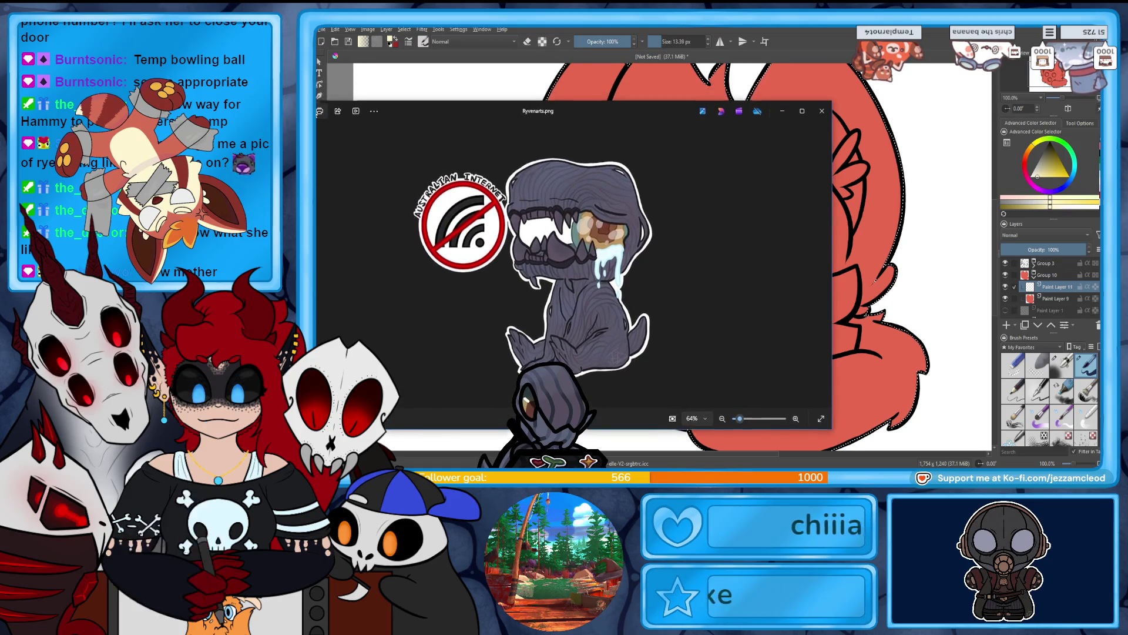
# Move the Ryvenarts.png Photos viewer aside and close it to return to Krita.
pyautogui.hotkey('alt', 'F4')
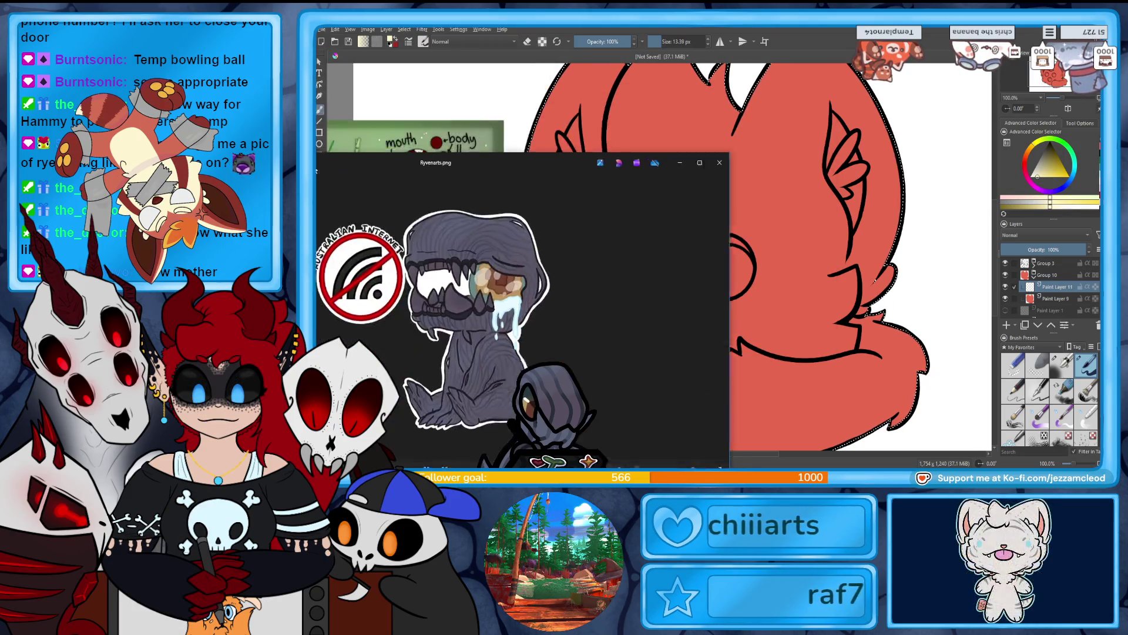
pyautogui.moveTo(523, 146); pyautogui.dragTo(537, 96)
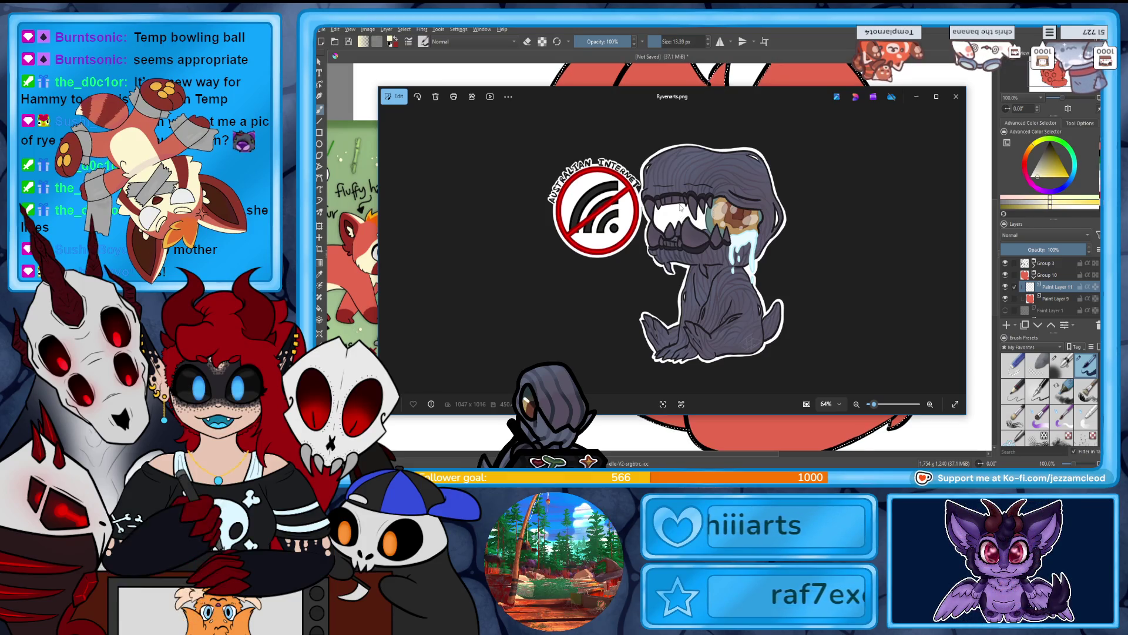
pyautogui.click(956, 96)
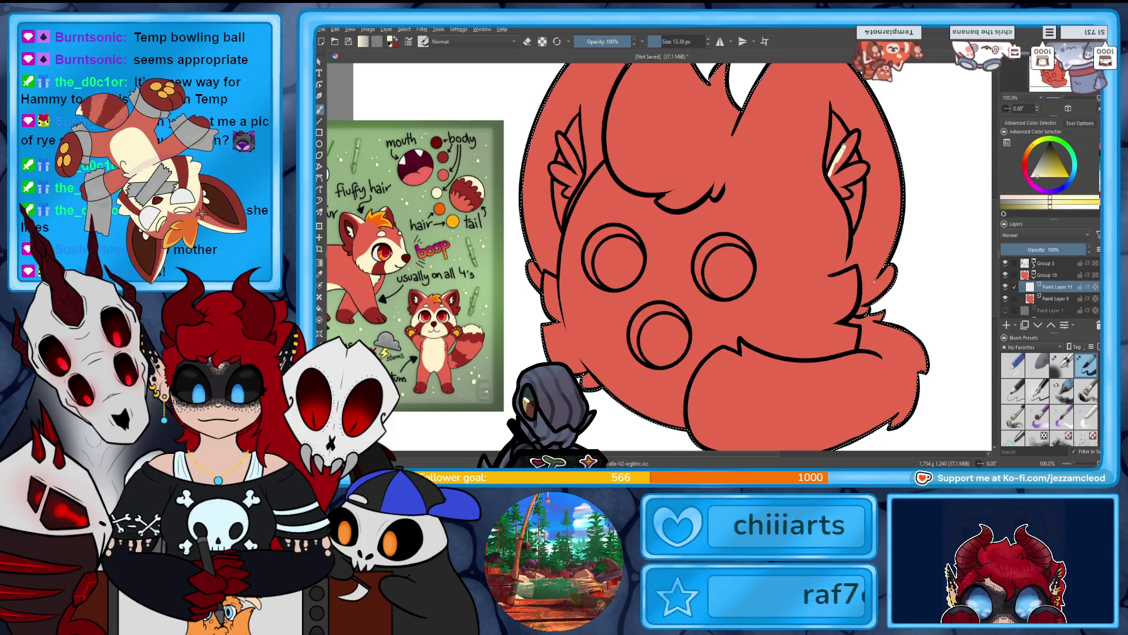
# Paint cream inside the right and left ears, undoing the stray reddish marks.
pyautogui.moveTo(853, 138); pyautogui.dragTo(839, 167)
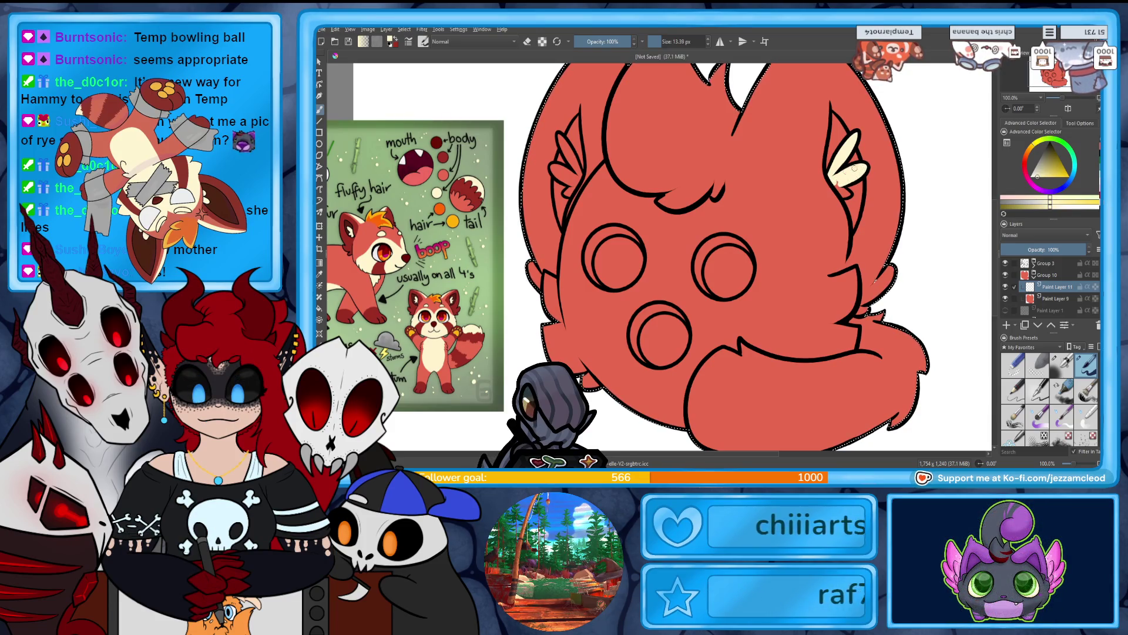
pyautogui.moveTo(852, 173); pyautogui.dragTo(847, 192)
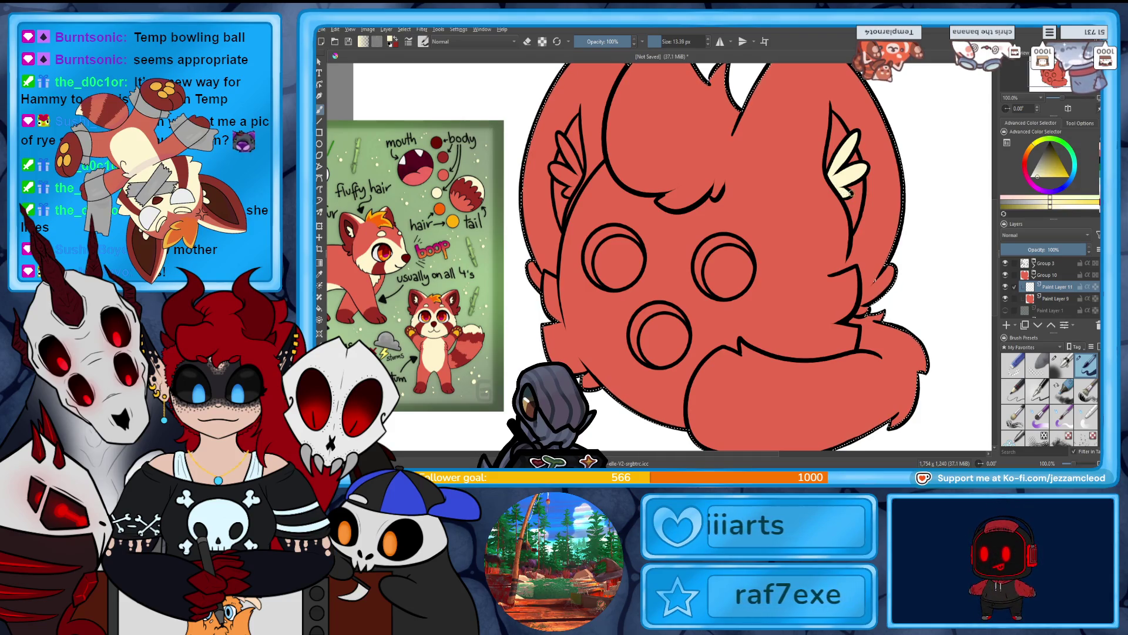
pyautogui.moveTo(558, 135); pyautogui.dragTo(579, 173)
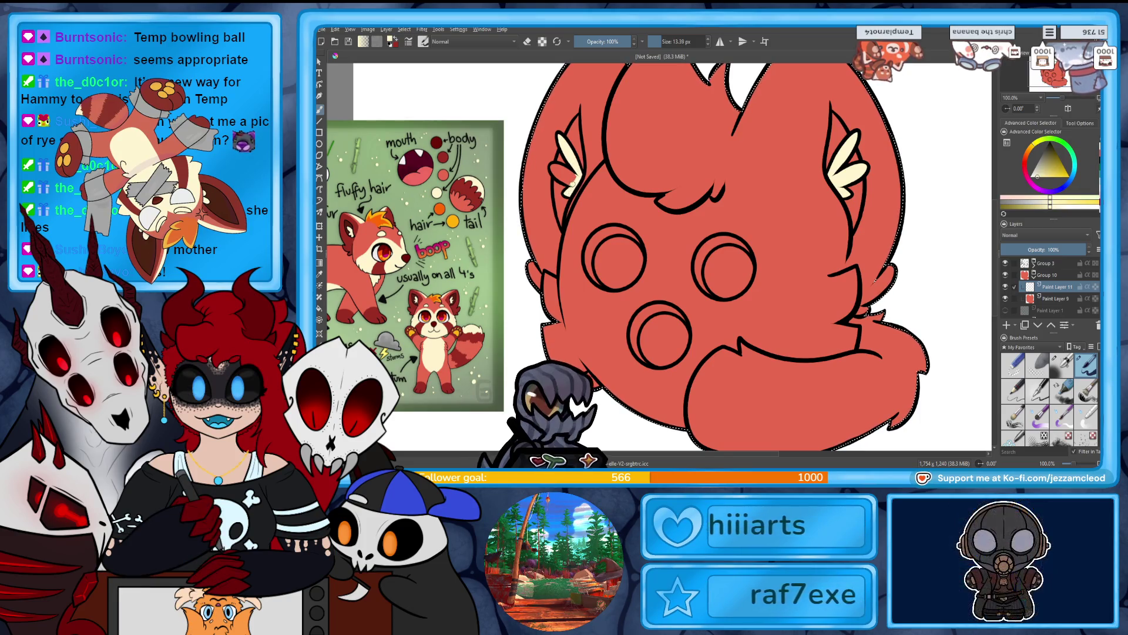
pyautogui.moveTo(570, 180); pyautogui.dragTo(563, 171)
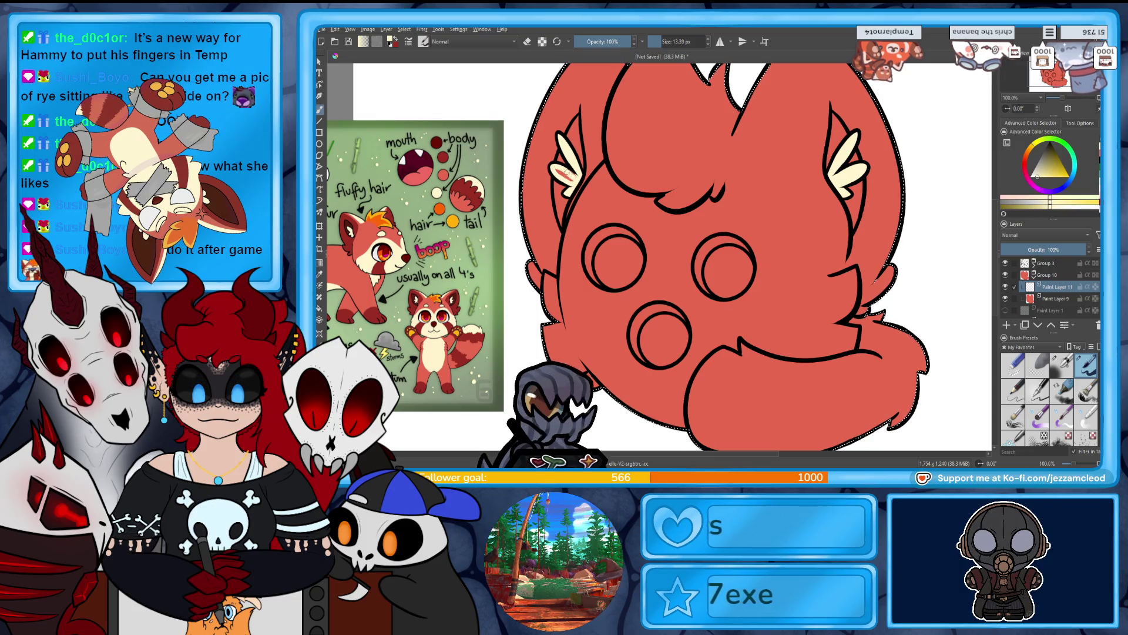
pyautogui.hotkey('ctrl', 'z')
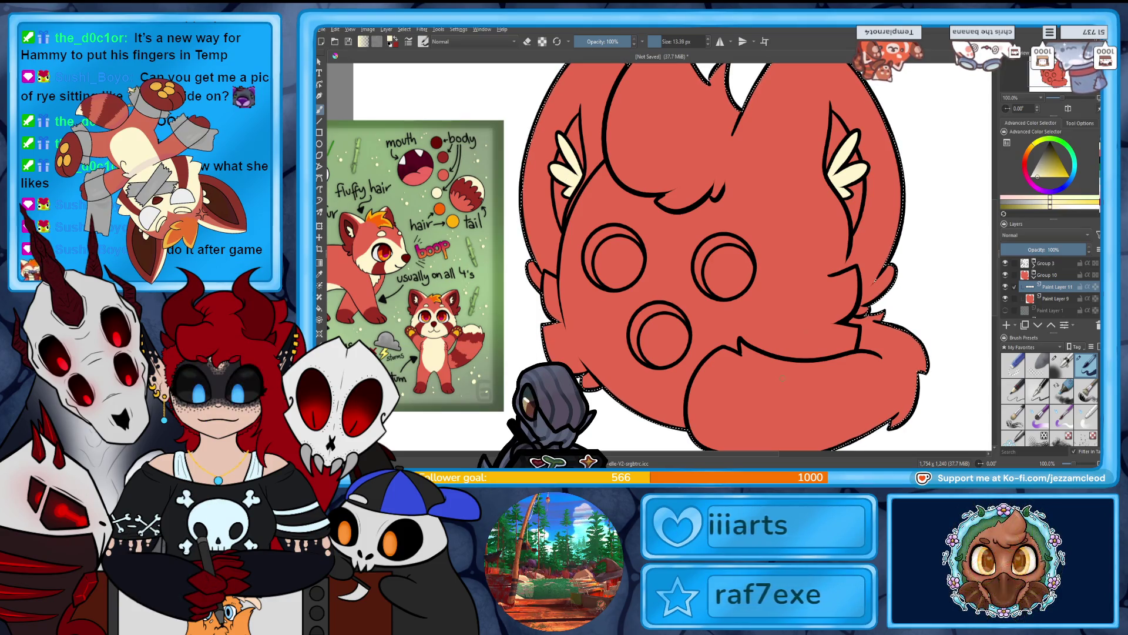
# Try cream arcs over the eyes, centring the mirror axis and comparing a mirrored arc with undo and redo.
pyautogui.moveTo(834, 277)
pyautogui.mouseDown()
pyautogui.moveTo(787, 247)
pyautogui.moveTo(656, 270)
pyautogui.mouseUp()
pyautogui.hotkey('ctrl', 'z')
pyautogui.moveTo(834, 274); pyautogui.dragTo(658, 271)
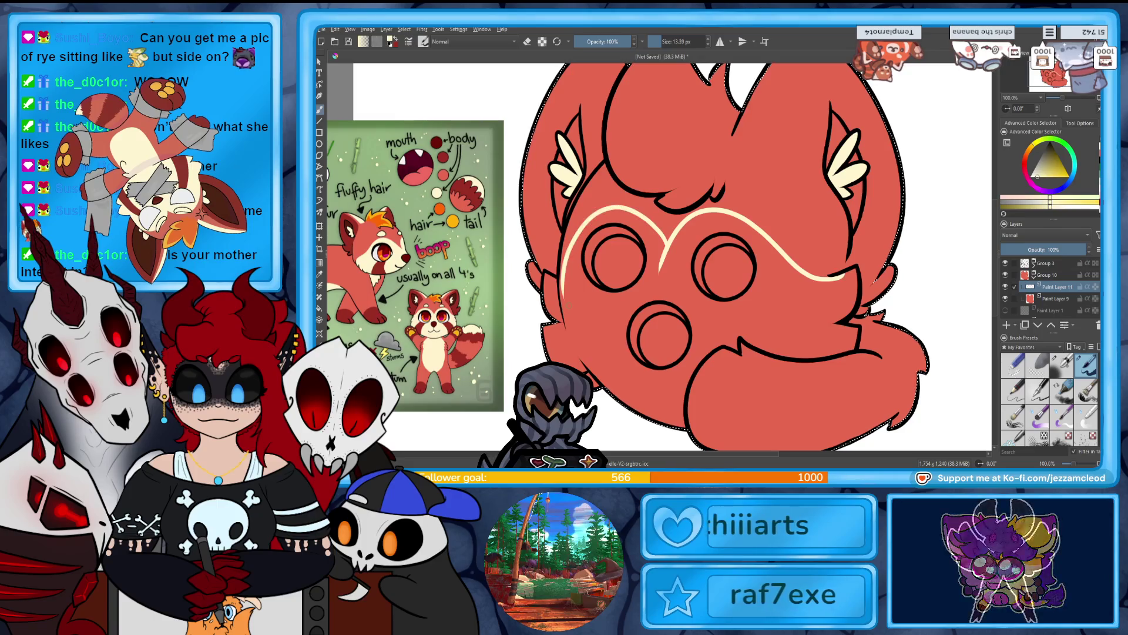
pyautogui.moveTo(578, 226); pyautogui.dragTo(561, 277)
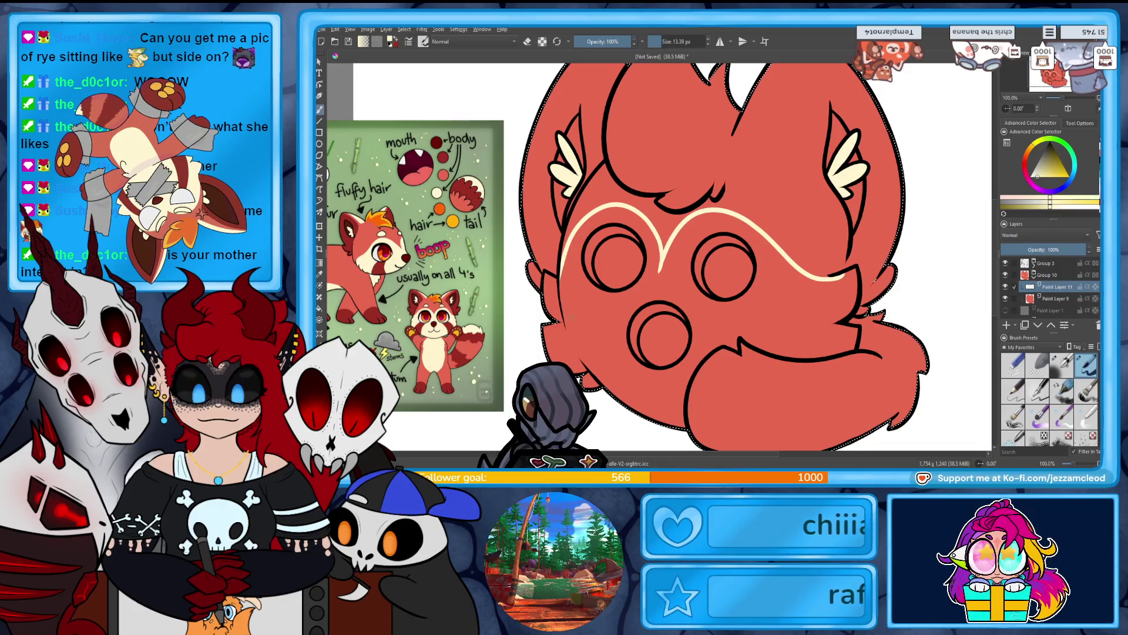
pyautogui.hotkey('ctrl', 'z')
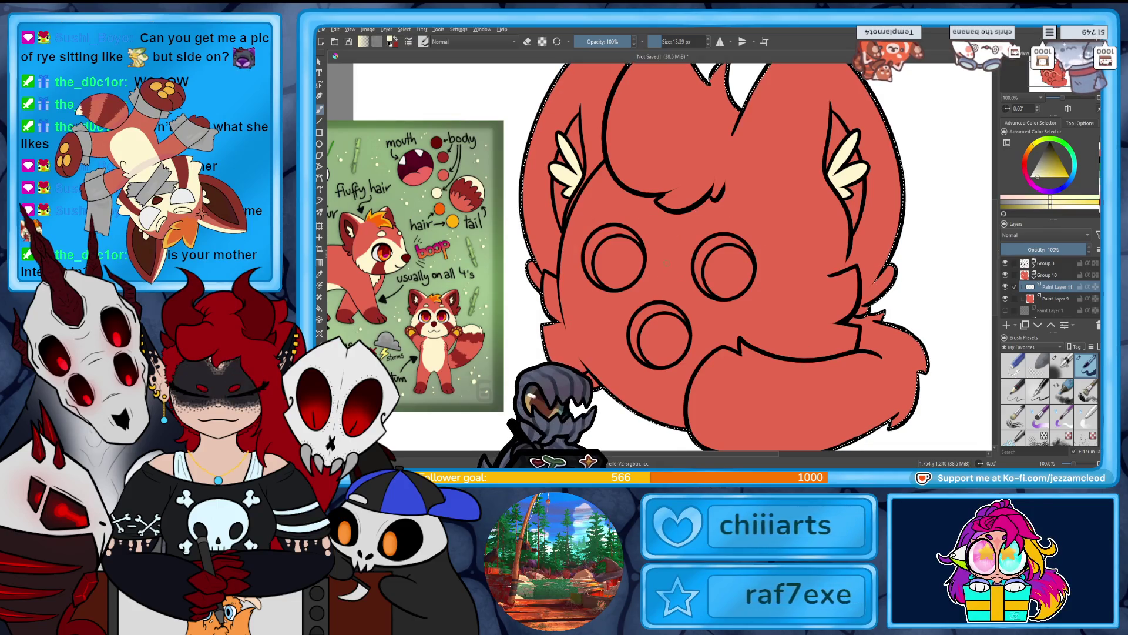
pyautogui.moveTo(668, 268); pyautogui.dragTo(564, 235)
pyautogui.hotkey('ctrl', 'z')
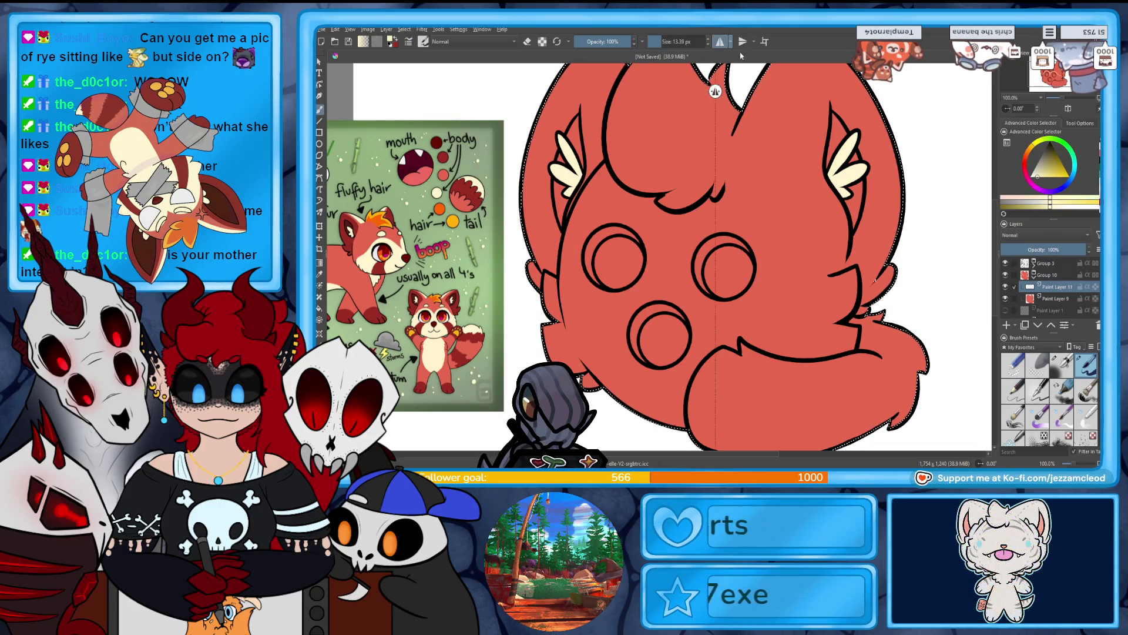
pyautogui.moveTo(715, 91); pyautogui.dragTo(668, 118)
pyautogui.moveTo(670, 258); pyautogui.dragTo(799, 217)
pyautogui.hotkey('ctrl', 'z')
pyautogui.hotkey('ctrl', 'z')
pyautogui.hotkey('ctrl', 'shift', 'z')
pyautogui.hotkey('ctrl', 'z')
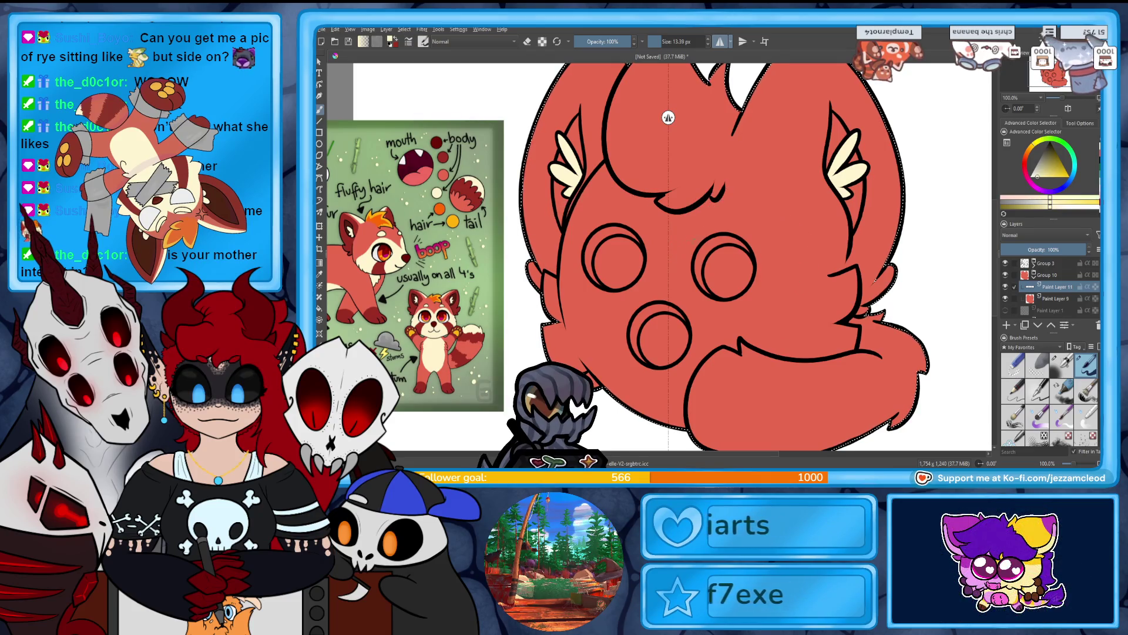
pyautogui.hotkey('ctrl', 'shift', 'z')
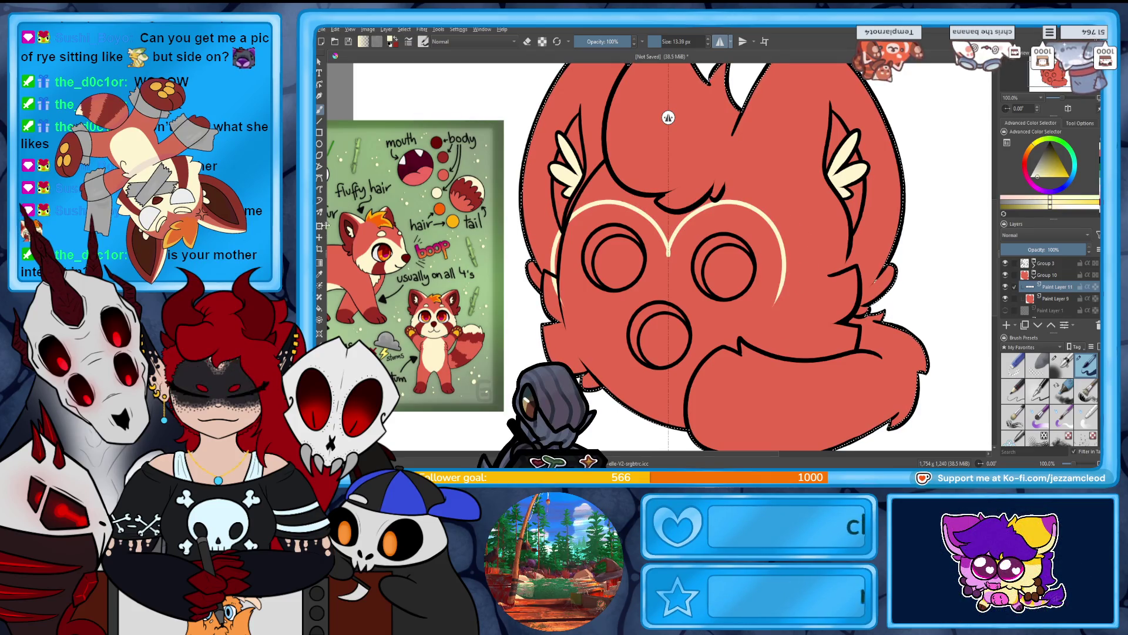
pyautogui.hotkey('ctrl', 'z')
pyautogui.hotkey('ctrl', 'shift', 'z')
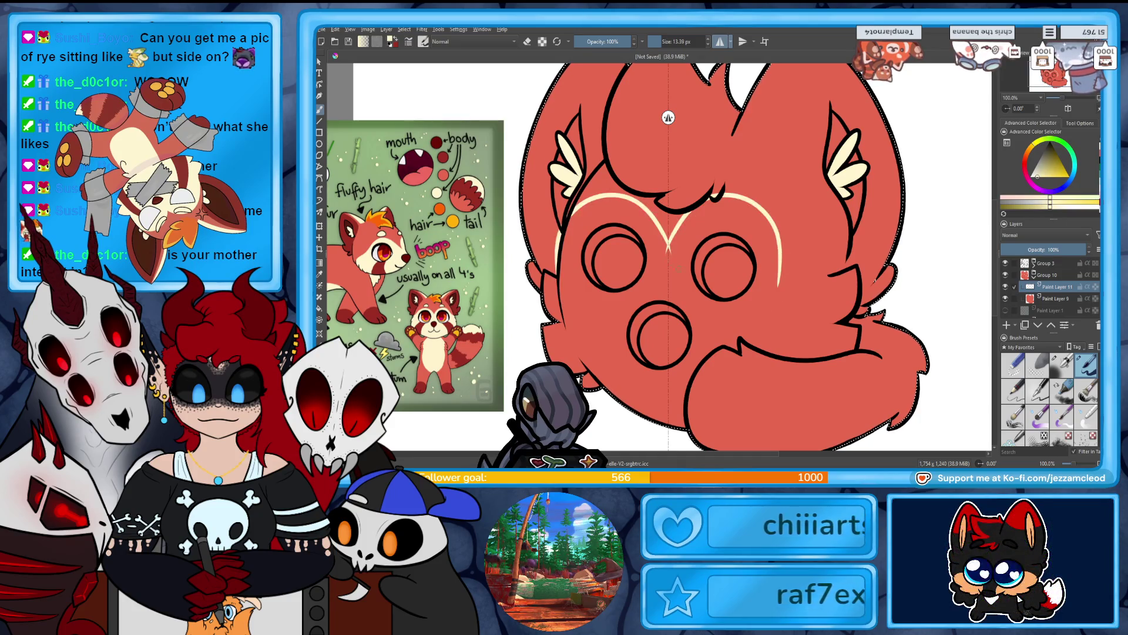
# Delete the forehead arc and return to the brush with horizontal mirror painting on.
pyautogui.hotkey('ctrl', 't')
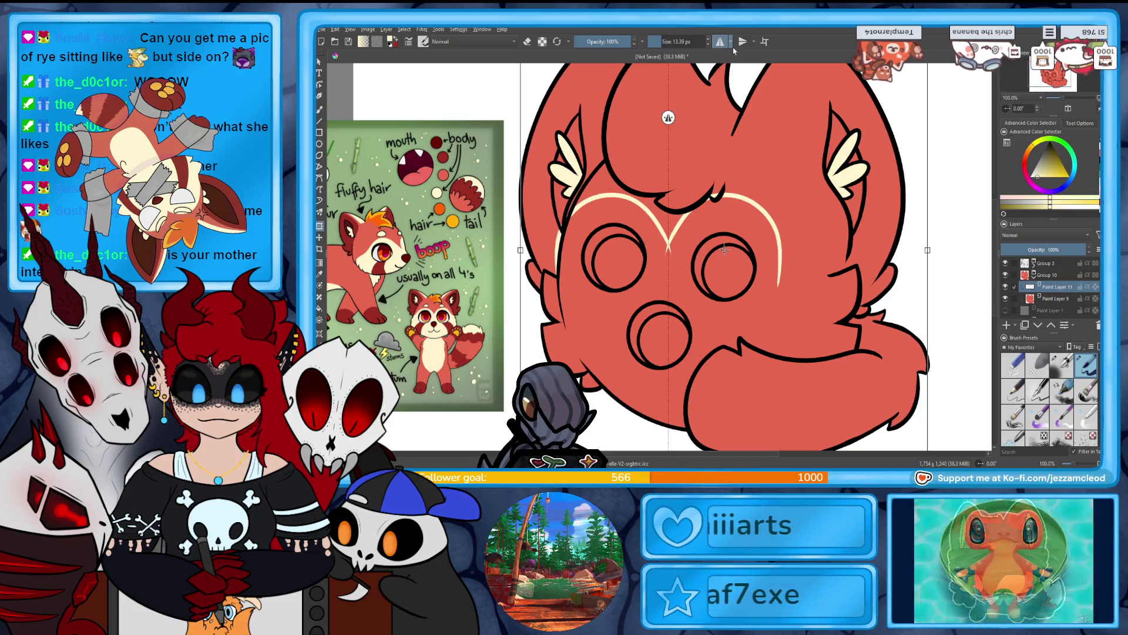
pyautogui.press('Return')
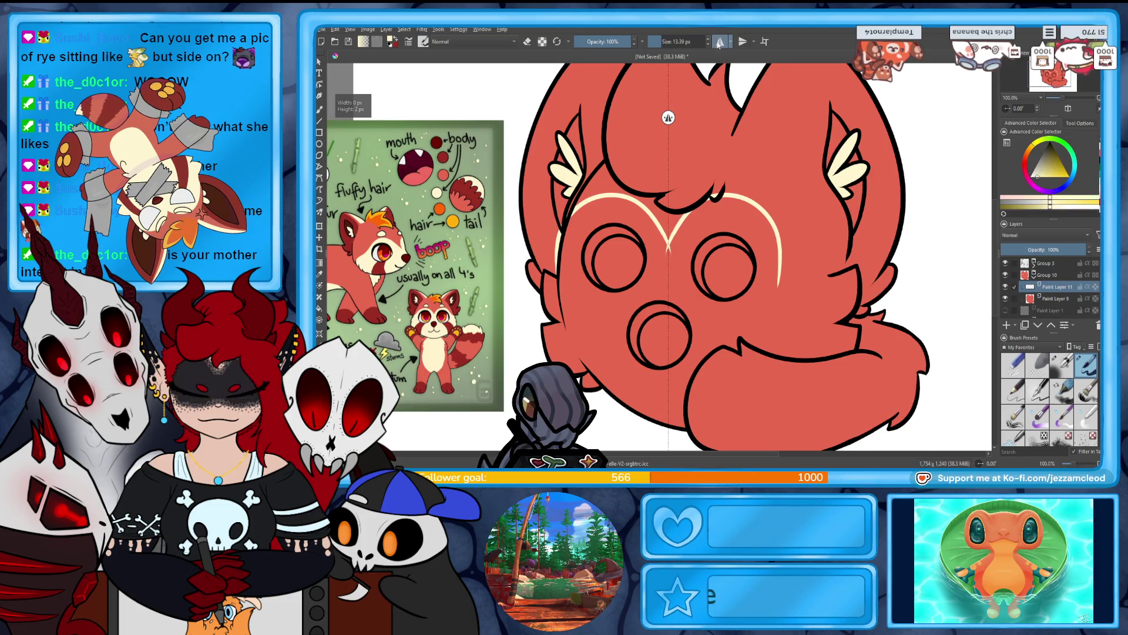
pyautogui.hotkey('ctrl', 't')
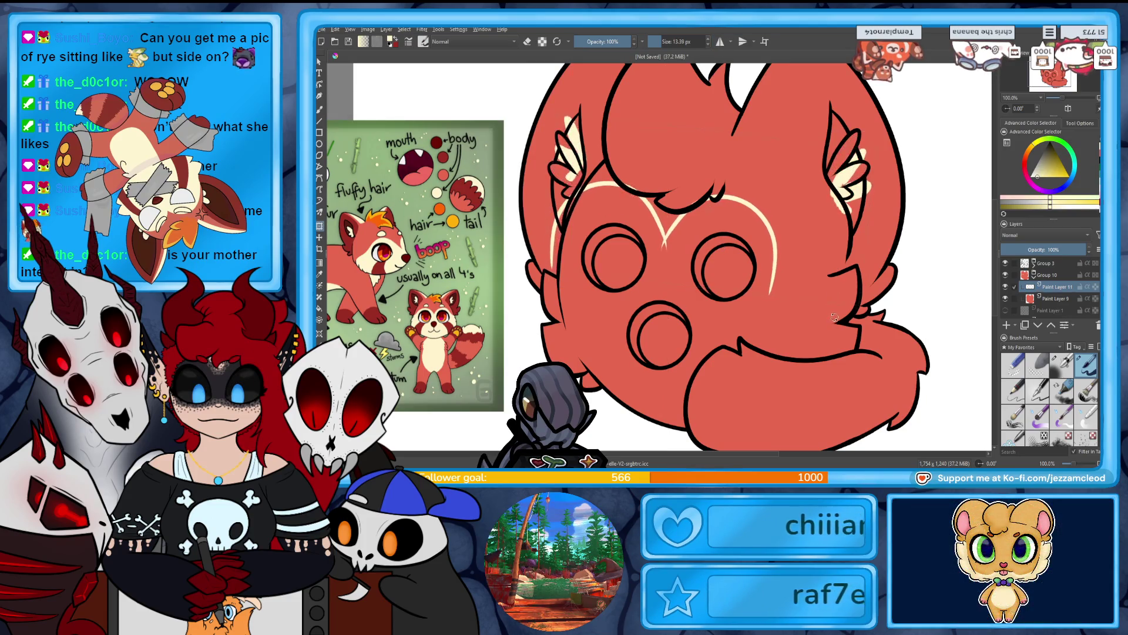
pyautogui.press('Escape')
pyautogui.press('Delete')
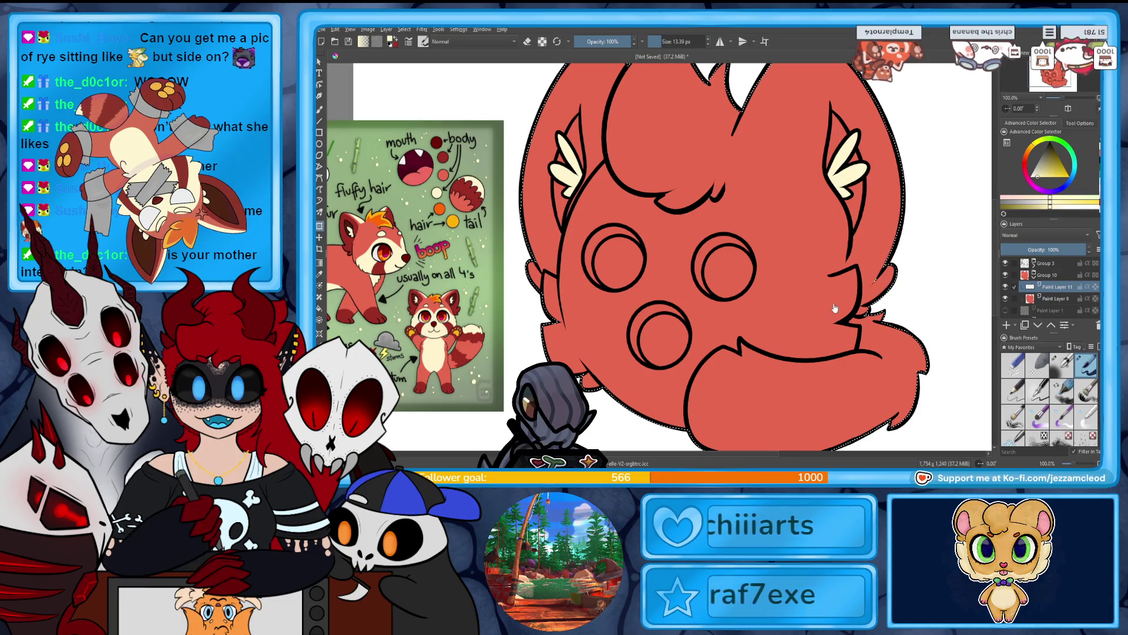
pyautogui.press('b')
pyautogui.press('m')
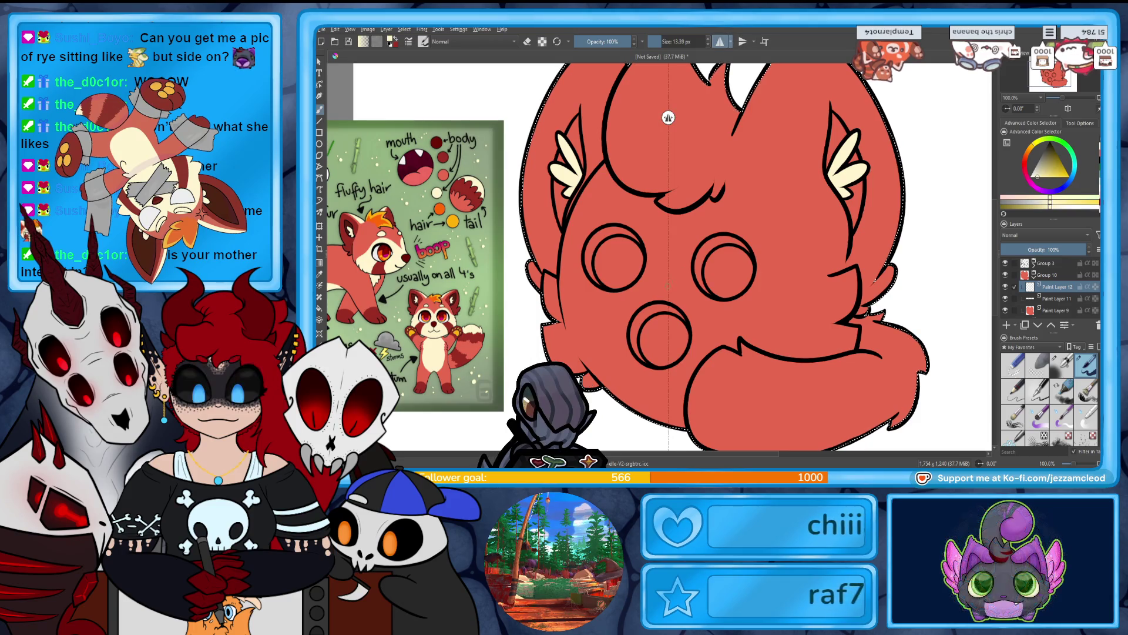
pyautogui.hotkey('ctrl', 'z')
# Draw the mirrored cream heart line around the eyes and move it up above them.
pyautogui.moveTo(668, 286)
pyautogui.mouseDown()
pyautogui.moveTo(711, 238)
pyautogui.moveTo(781, 329)
pyautogui.mouseUp()
pyautogui.hotkey('ctrl', 'z')
pyautogui.moveTo(668, 282); pyautogui.dragTo(764, 329)
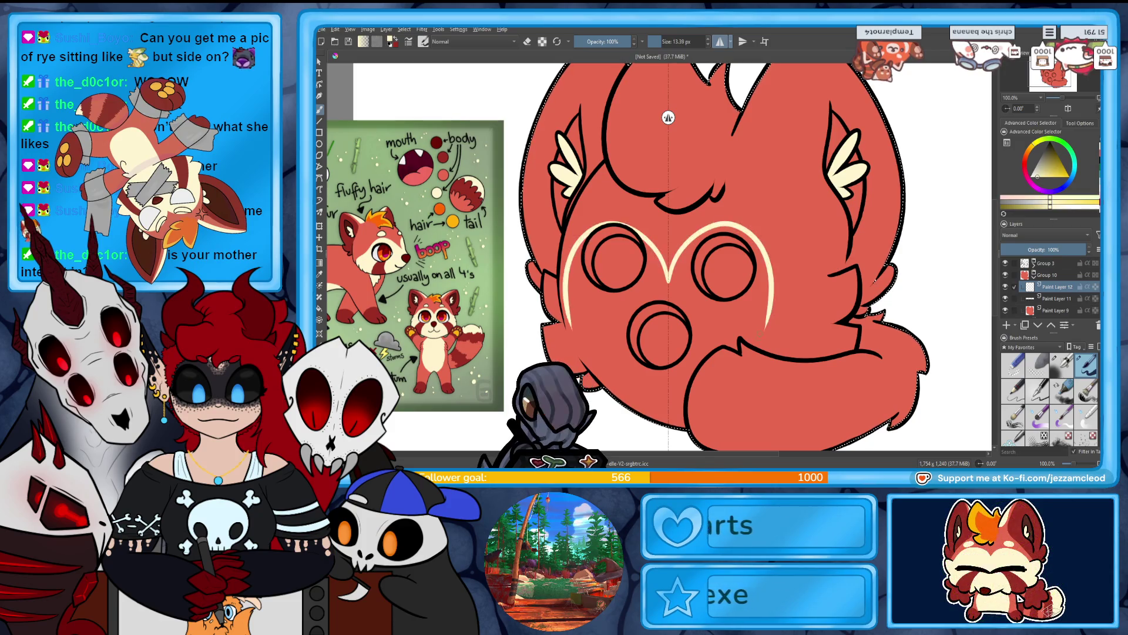
pyautogui.moveTo(668, 286); pyautogui.dragTo(785, 329)
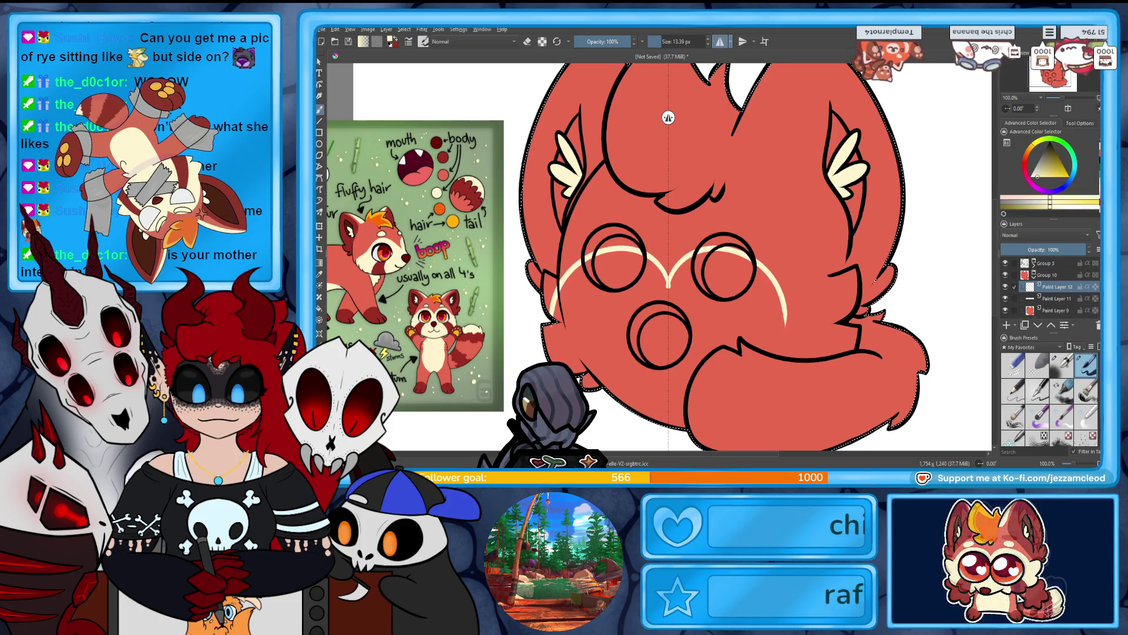
pyautogui.click(321, 226)
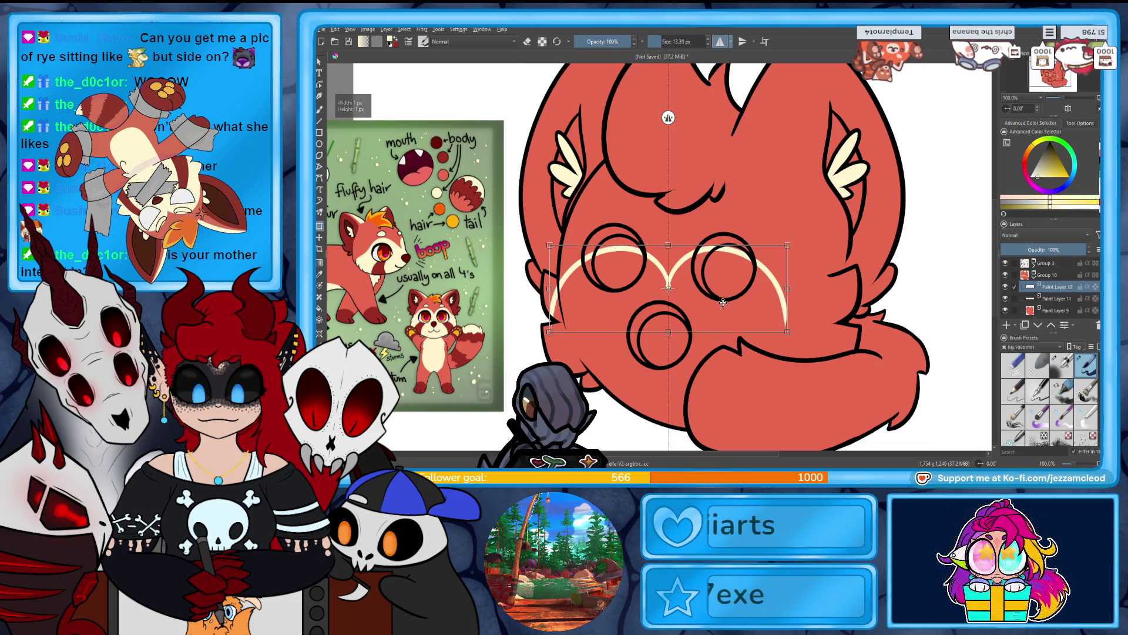
pyautogui.moveTo(723, 303); pyautogui.dragTo(722, 266)
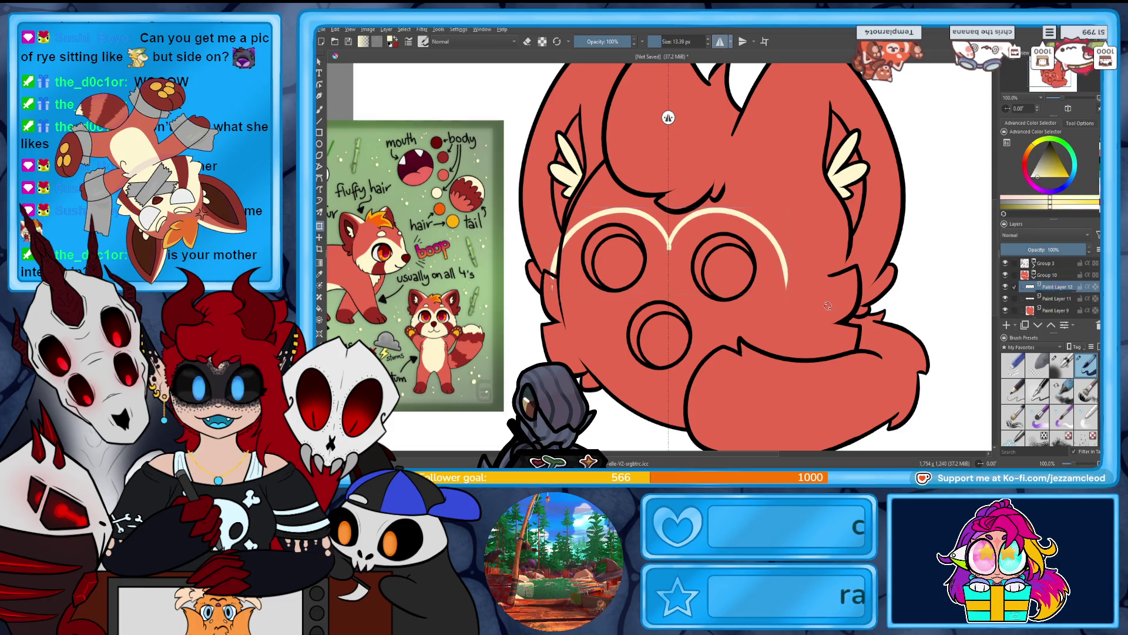
pyautogui.click(750, 273)
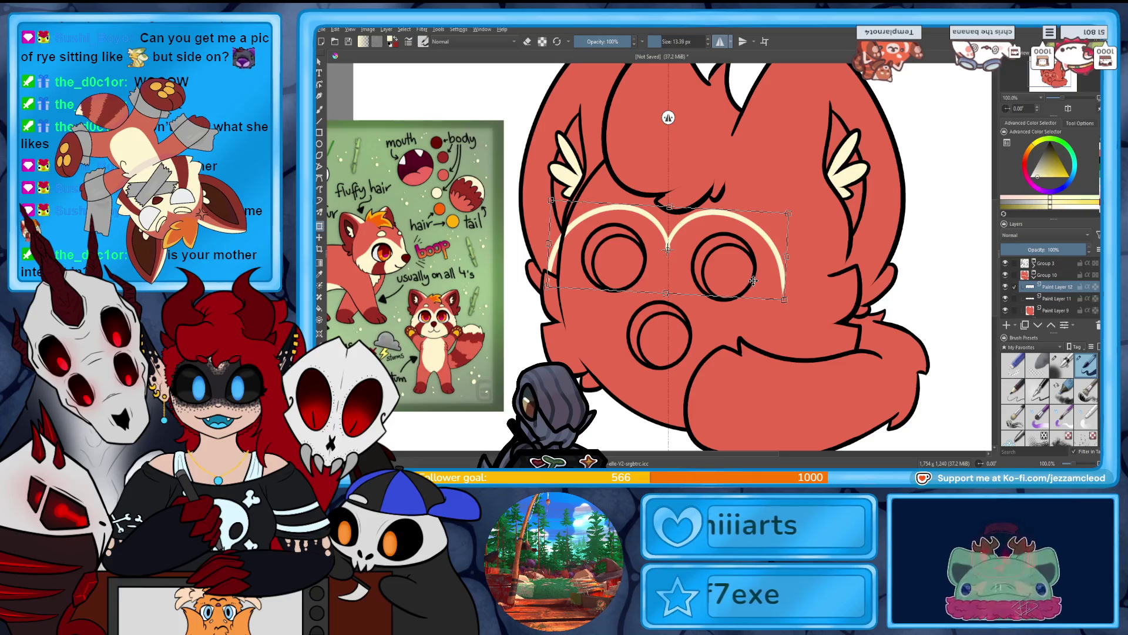
# Erase the stray cream at the face's left edge, then select the red shape on Paint Layer 9.
pyautogui.press('e')
pyautogui.press('m')
pyautogui.moveTo(553, 270); pyautogui.dragTo(550, 250)
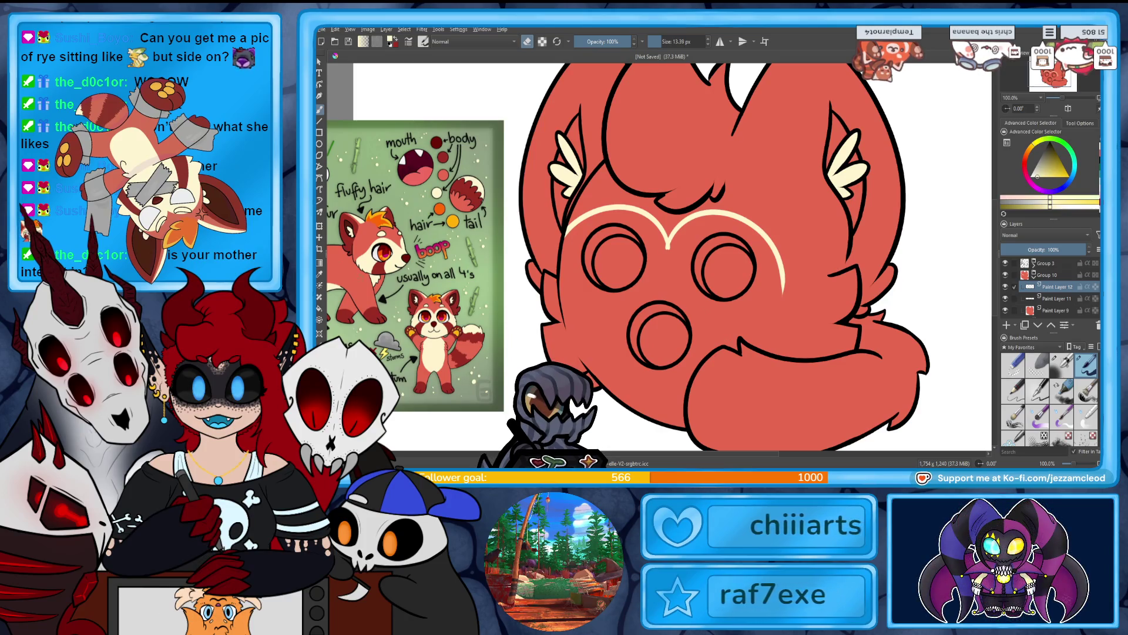
pyautogui.hotkey('ctrl', 't')
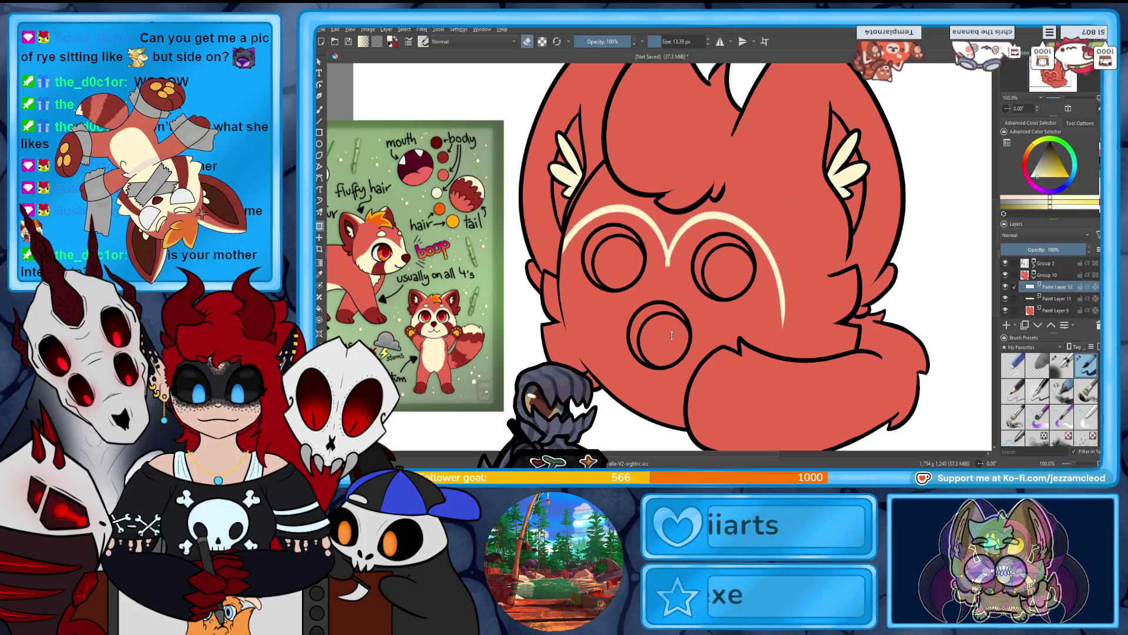
pyautogui.click(323, 110)
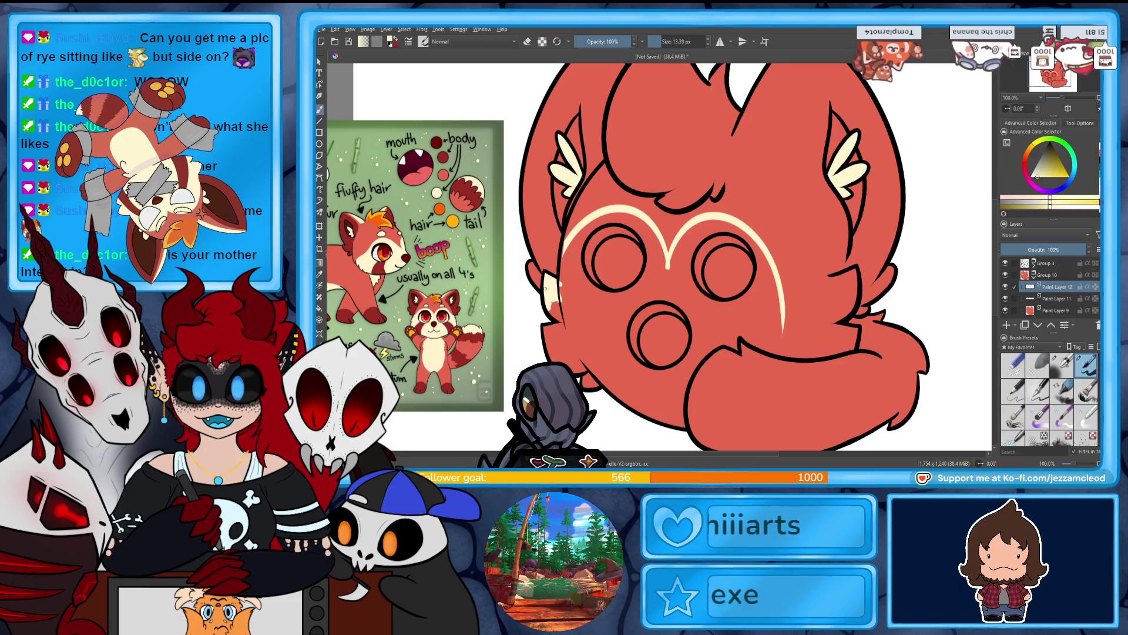
pyautogui.press('pagedown')
pyautogui.press('pagedown')
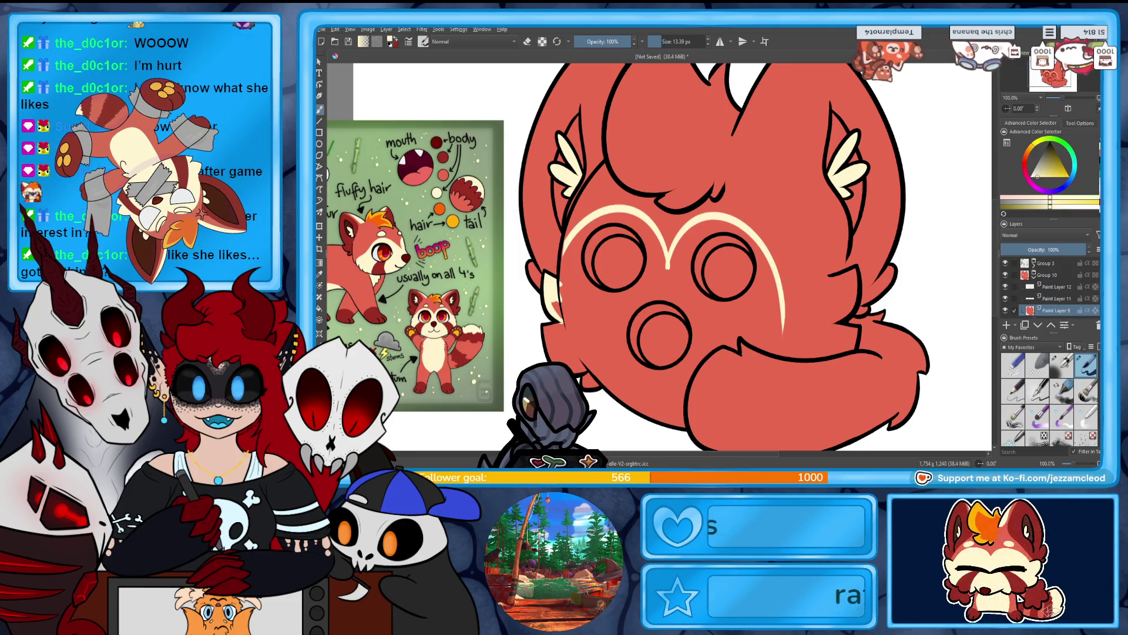
pyautogui.click(875, 282)
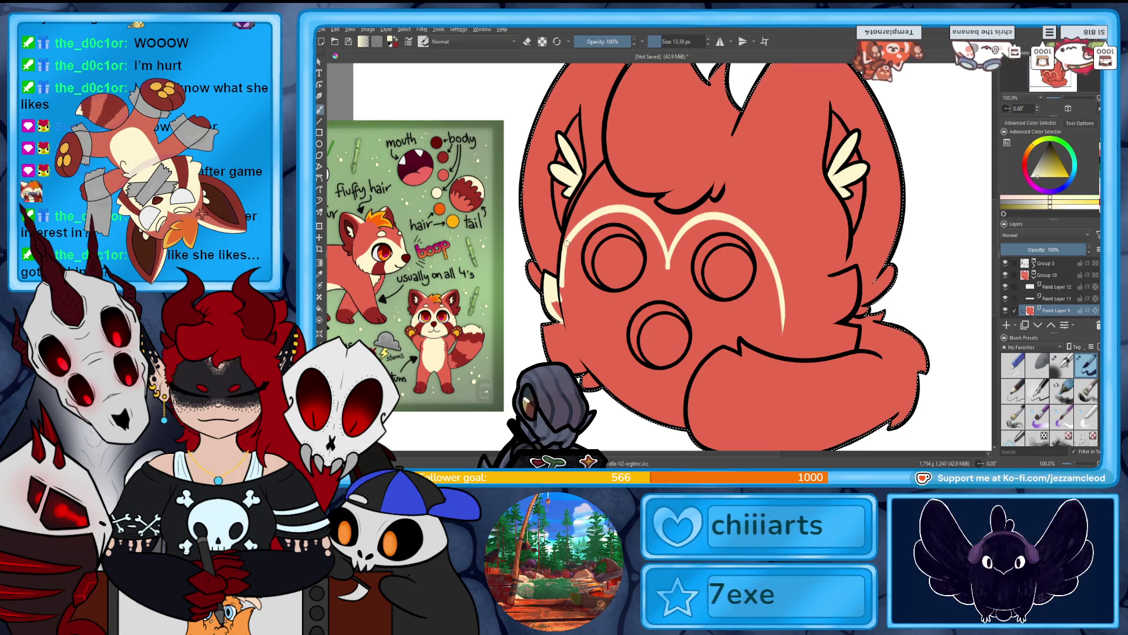
# With a 41 px brush, paint cream over the cheeks, under both eyes, the muzzle and beside the nose.
pyautogui.moveTo(563, 238); pyautogui.dragTo(573, 303)
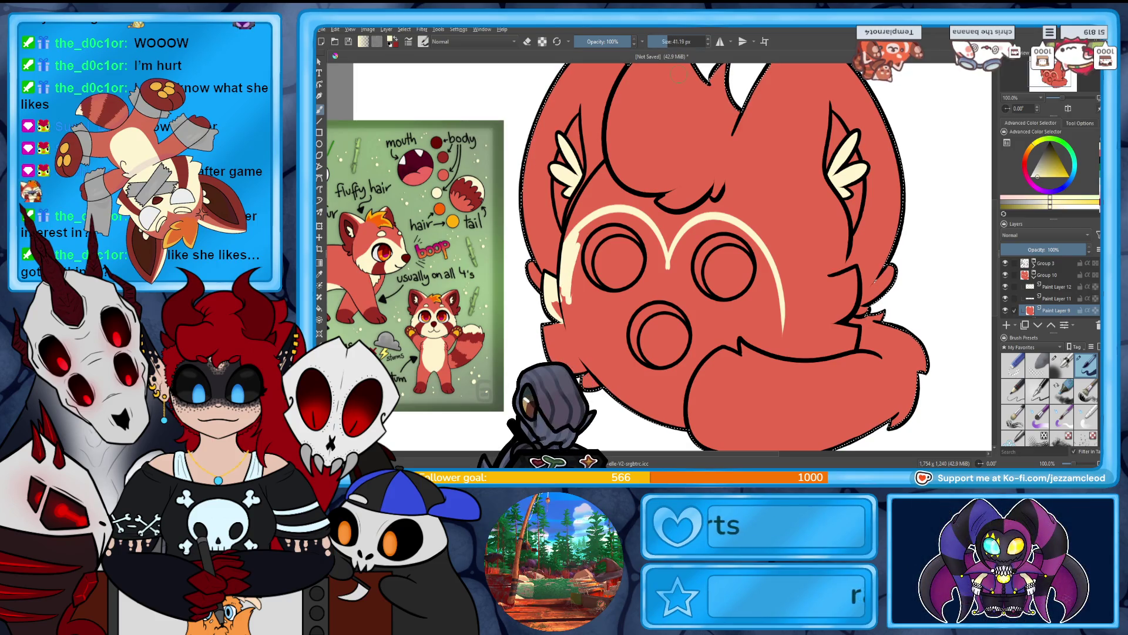
pyautogui.press(']')
pyautogui.press(']')
pyautogui.press(']')
pyautogui.moveTo(531, 336)
pyautogui.mouseDown()
pyautogui.moveTo(634, 353)
pyautogui.moveTo(676, 388)
pyautogui.moveTo(664, 423)
pyautogui.moveTo(718, 305)
pyautogui.moveTo(665, 350)
pyautogui.mouseUp()
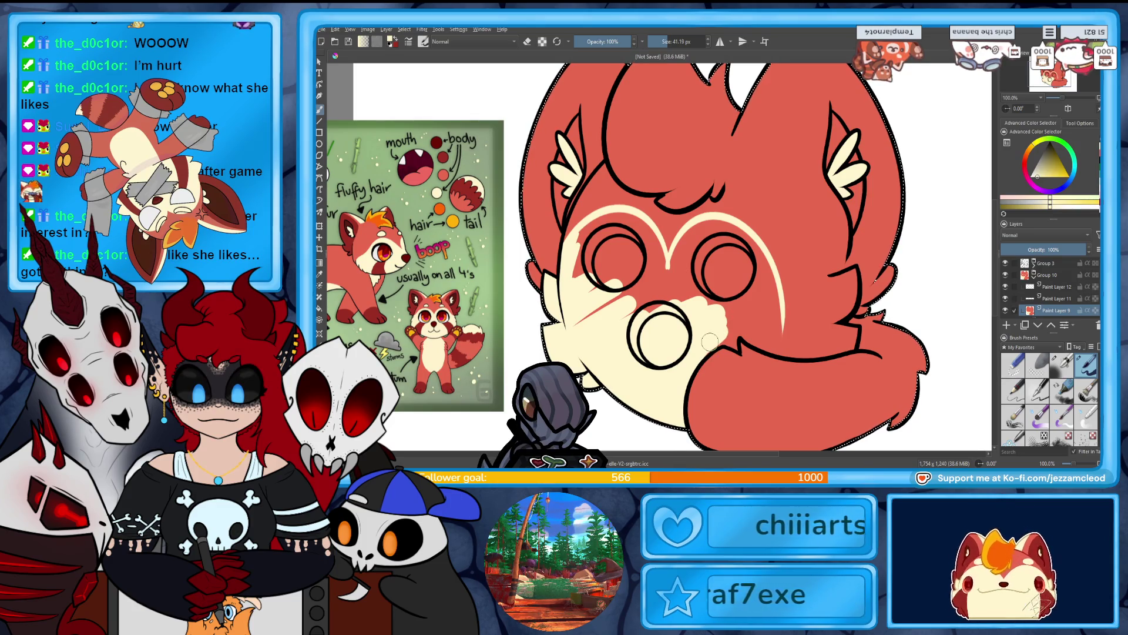
pyautogui.moveTo(585, 294); pyautogui.dragTo(658, 268)
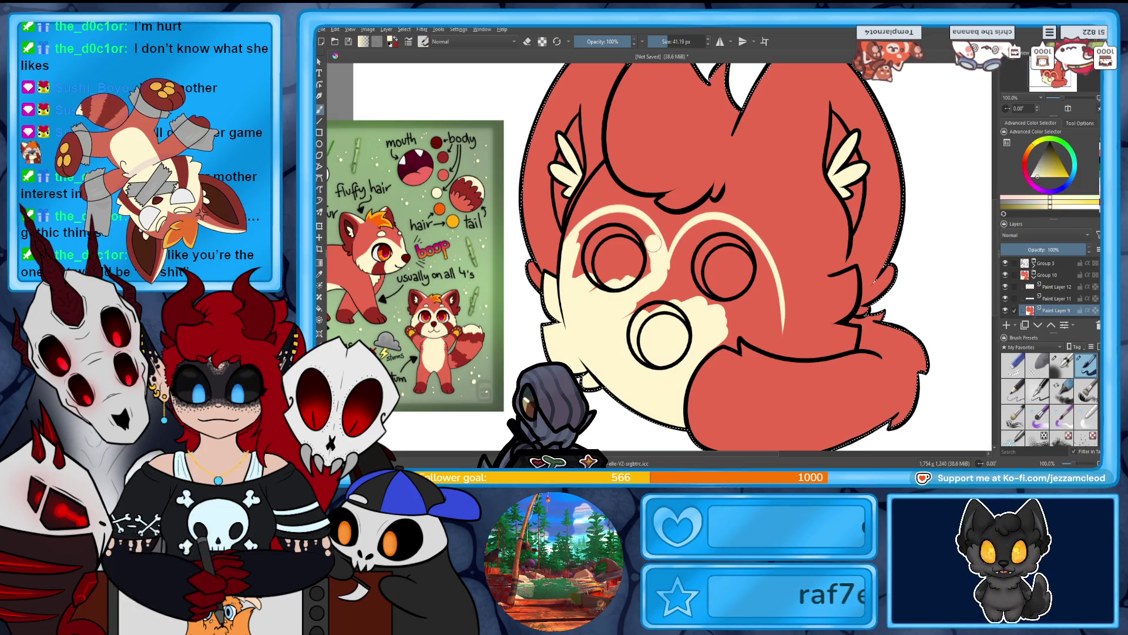
pyautogui.moveTo(602, 222)
pyautogui.mouseDown()
pyautogui.moveTo(570, 251)
pyautogui.moveTo(626, 262)
pyautogui.moveTo(631, 308)
pyautogui.moveTo(682, 272)
pyautogui.moveTo(708, 229)
pyautogui.moveTo(711, 259)
pyautogui.mouseUp()
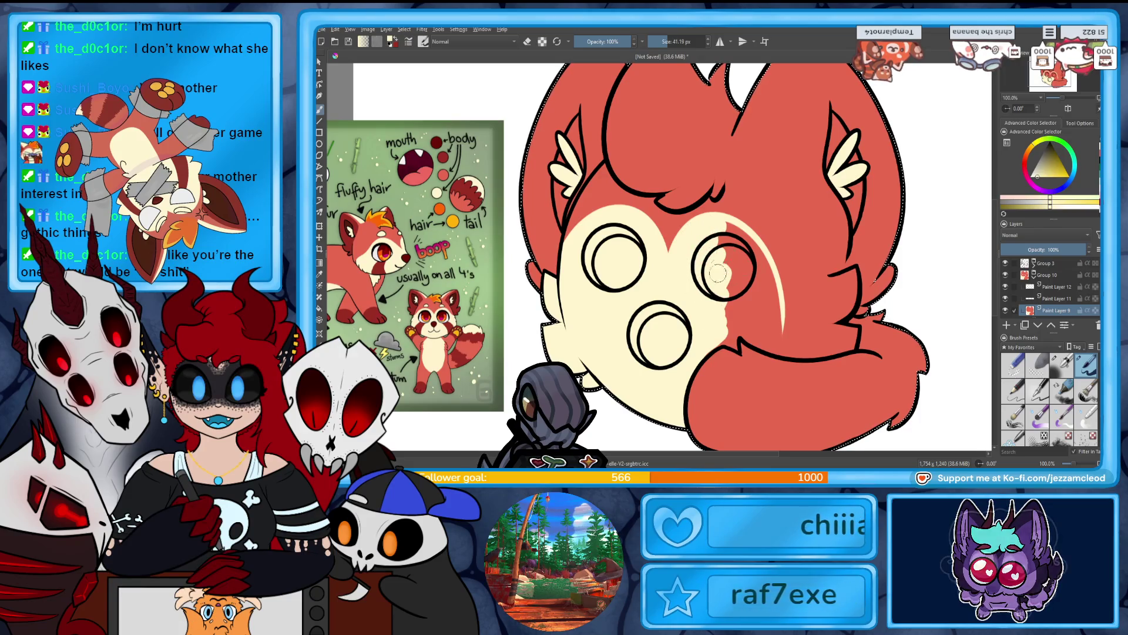
pyautogui.moveTo(751, 258)
pyautogui.mouseDown()
pyautogui.moveTo(773, 299)
pyautogui.moveTo(774, 338)
pyautogui.moveTo(746, 264)
pyautogui.moveTo(726, 300)
pyautogui.mouseUp()
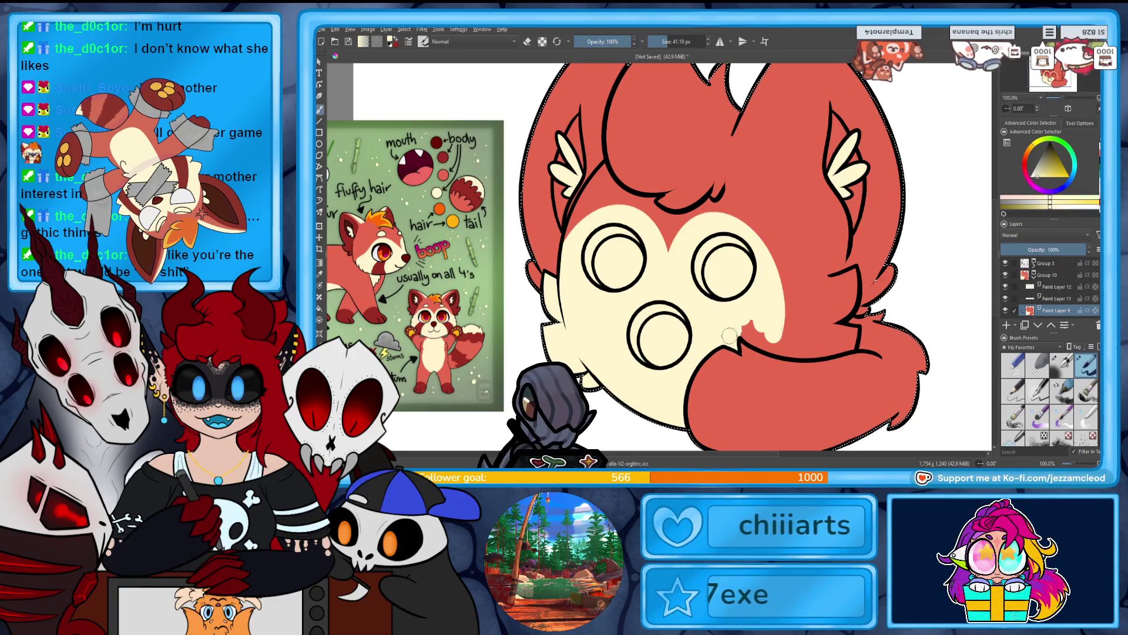
pyautogui.moveTo(750, 329); pyautogui.dragTo(799, 351)
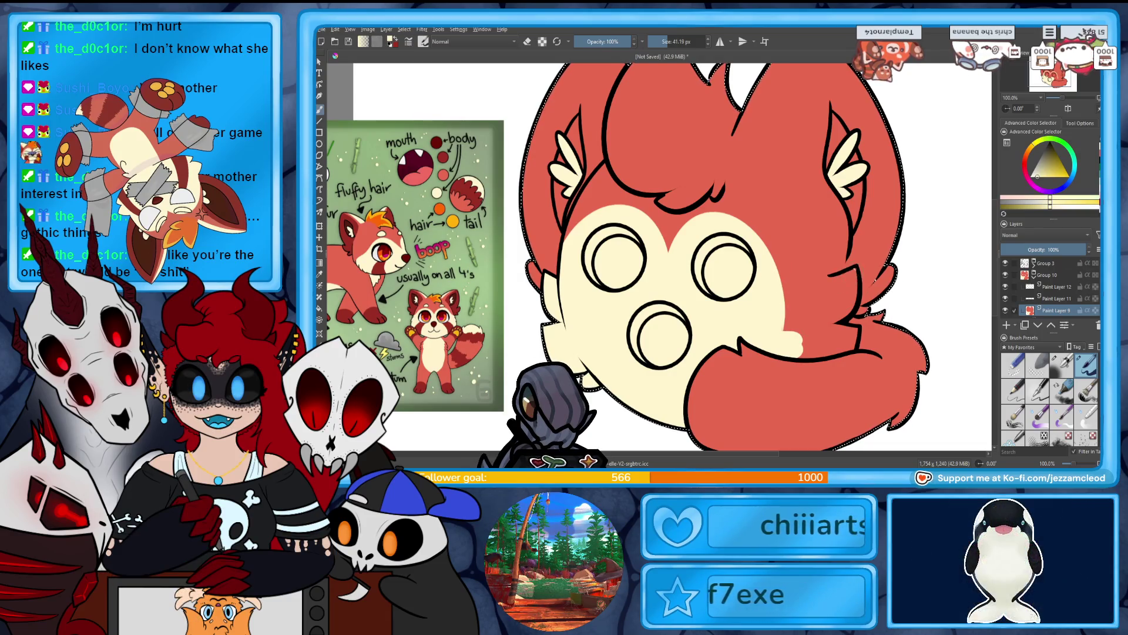
pyautogui.moveTo(832, 282)
pyautogui.mouseDown()
pyautogui.moveTo(787, 297)
pyautogui.moveTo(780, 321)
pyautogui.moveTo(839, 347)
pyautogui.moveTo(853, 297)
pyautogui.mouseUp()
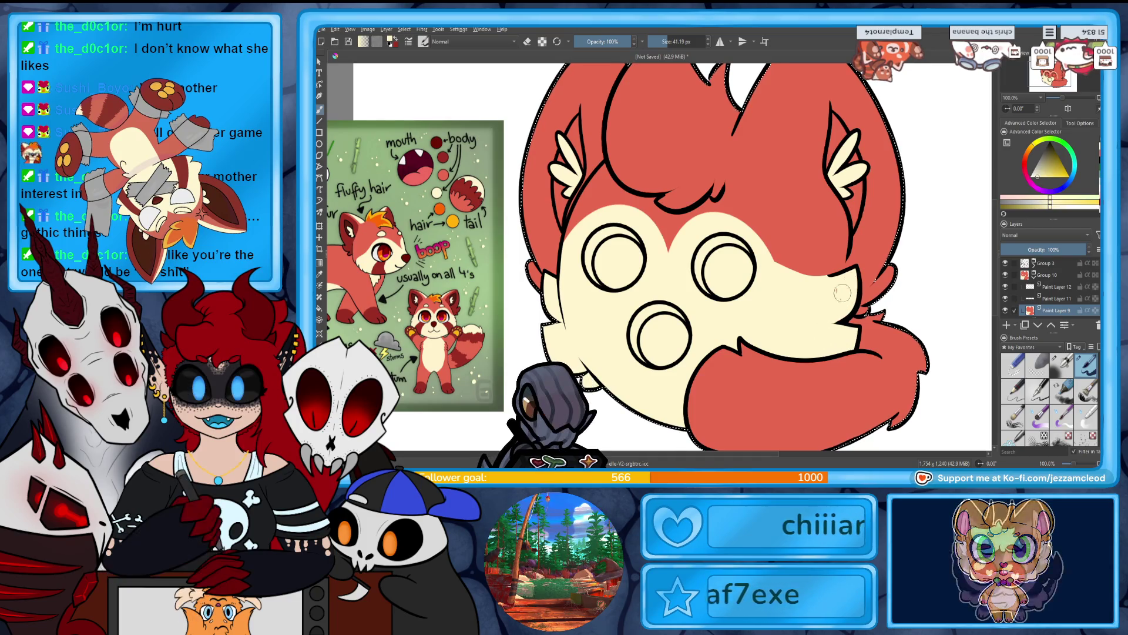
pyautogui.scroll(1, 941, 237)
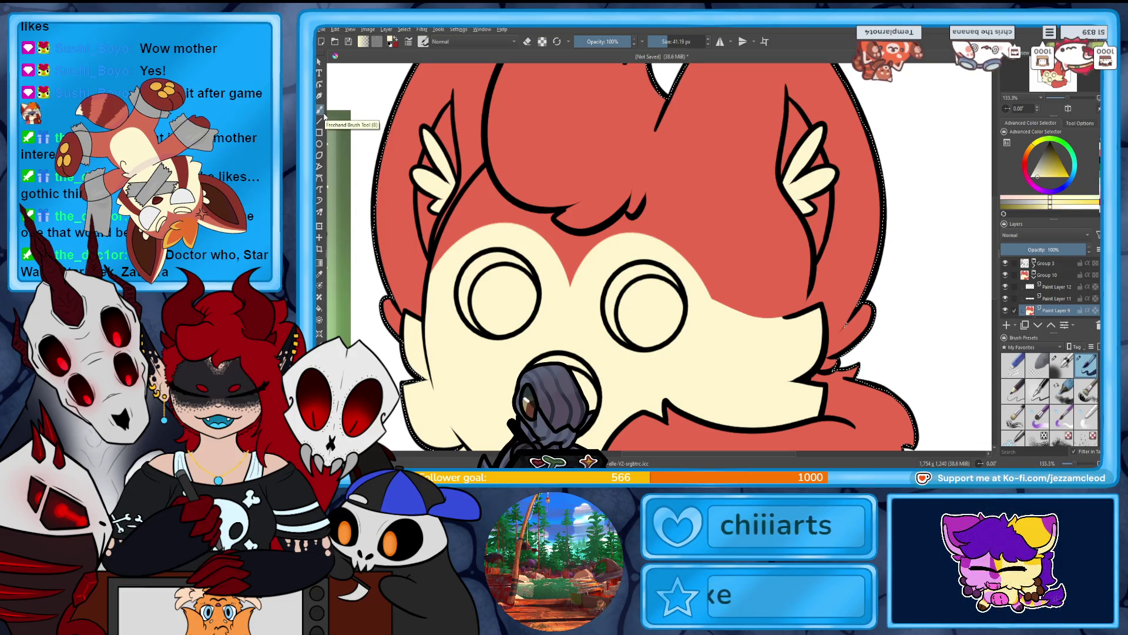
# Paint red along the cream edge right of the right eye, checking it zoomed in.
pyautogui.click(324, 113)
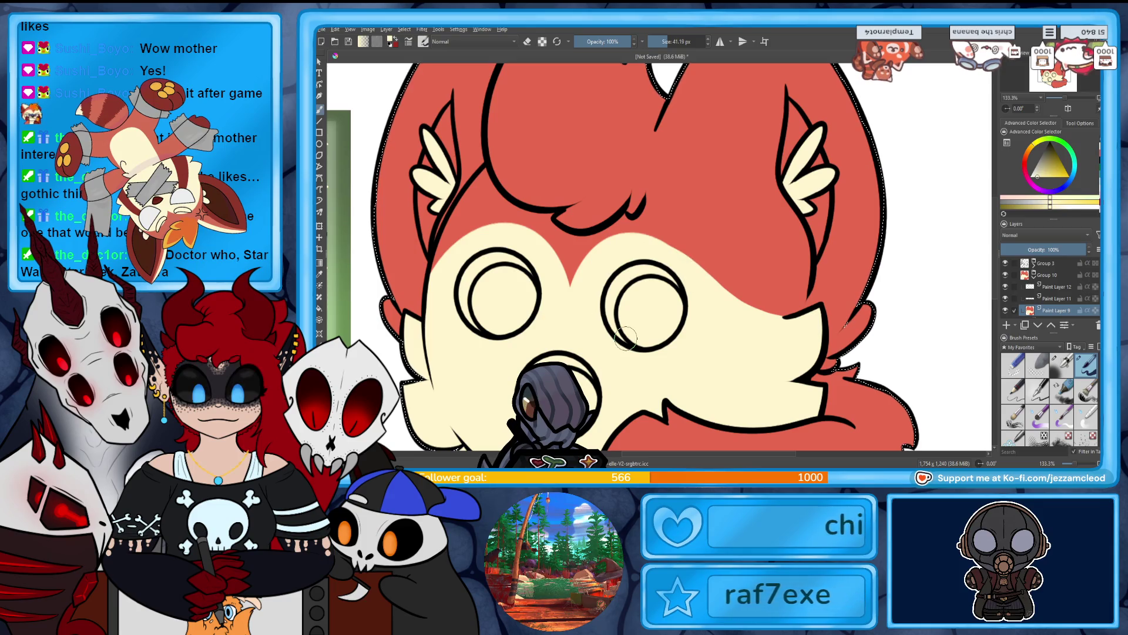
pyautogui.moveTo(676, 262); pyautogui.dragTo(791, 321)
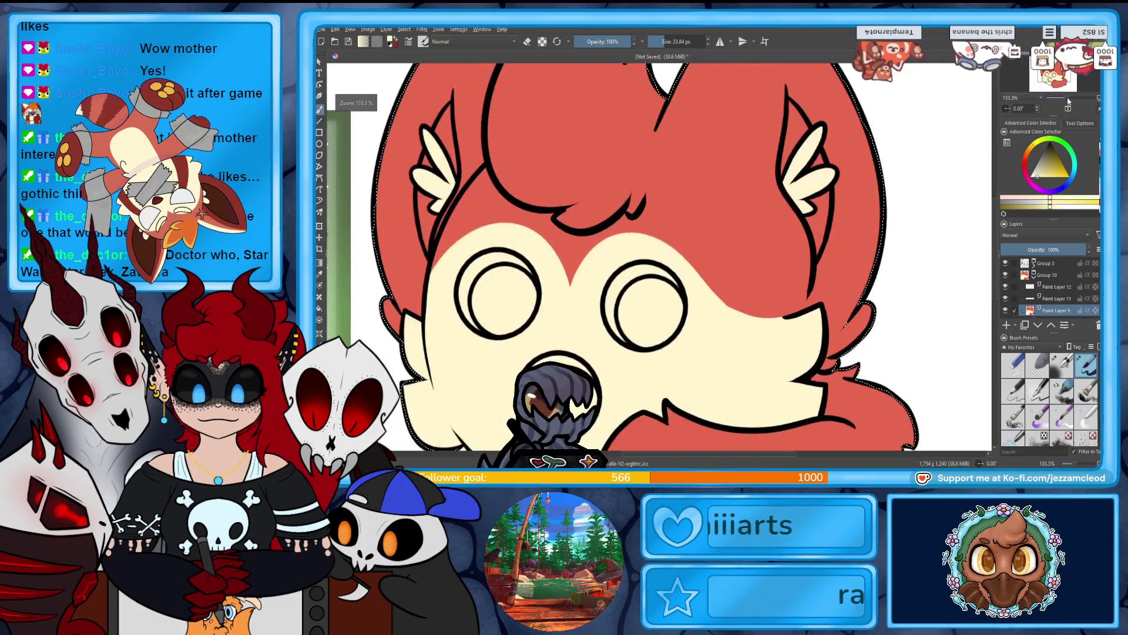
pyautogui.press('+')
pyautogui.press('+')
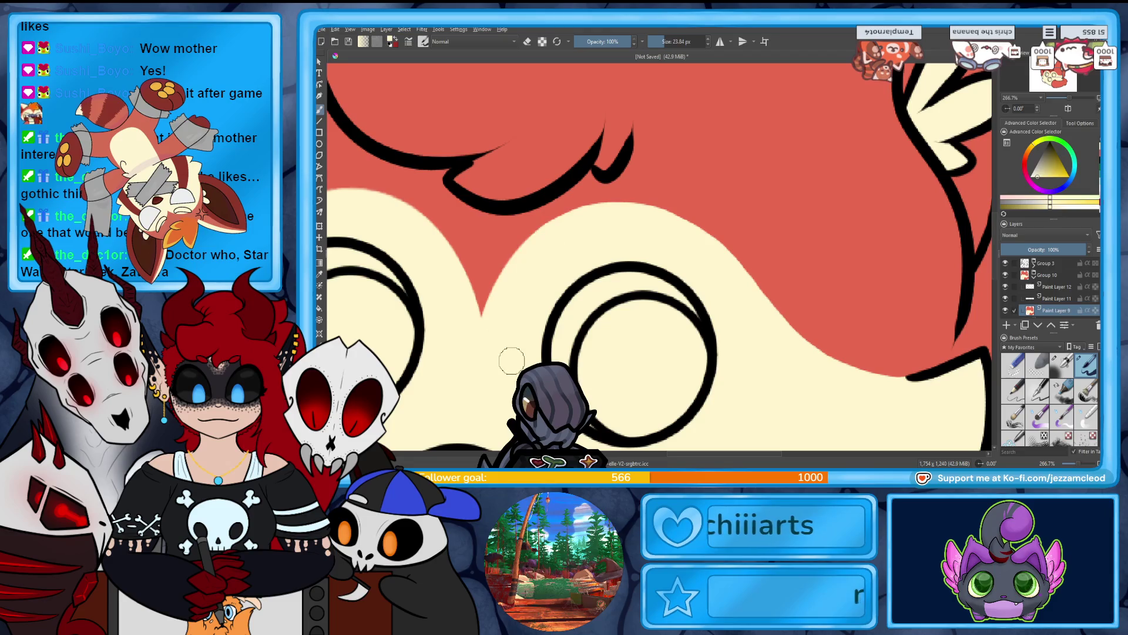
pyautogui.press('-')
pyautogui.press('-')
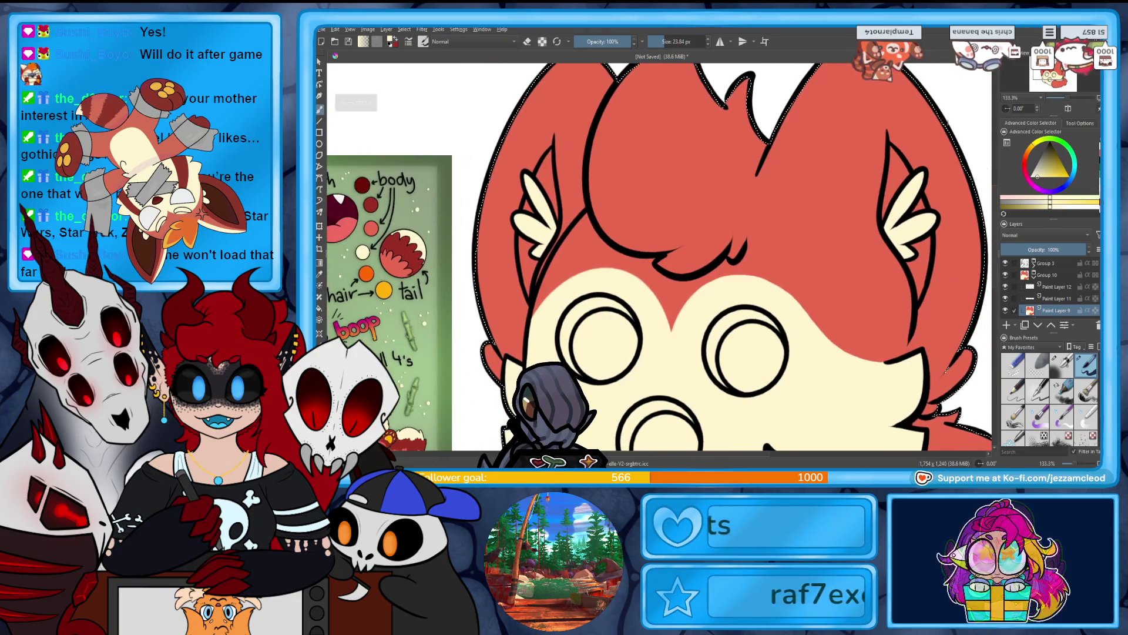
# Paint cream patches under the red hair fringe, ending with cream as the colour.
pyautogui.moveTo(704, 266); pyautogui.dragTo(736, 258)
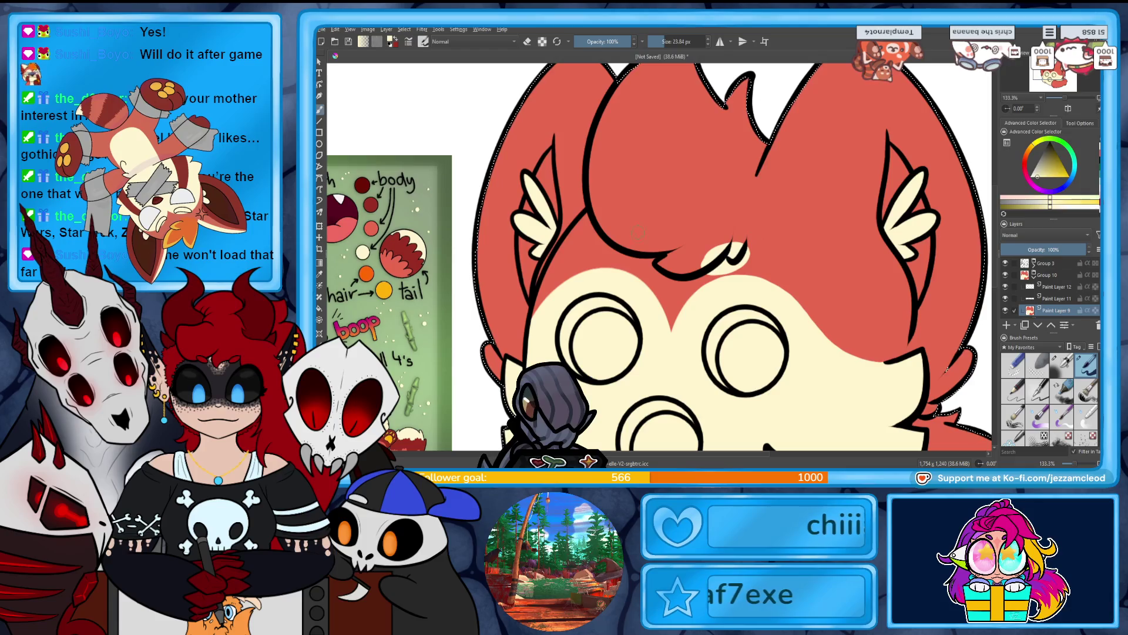
pyautogui.moveTo(646, 262)
pyautogui.mouseDown()
pyautogui.moveTo(614, 249)
pyautogui.moveTo(628, 256)
pyautogui.mouseUp()
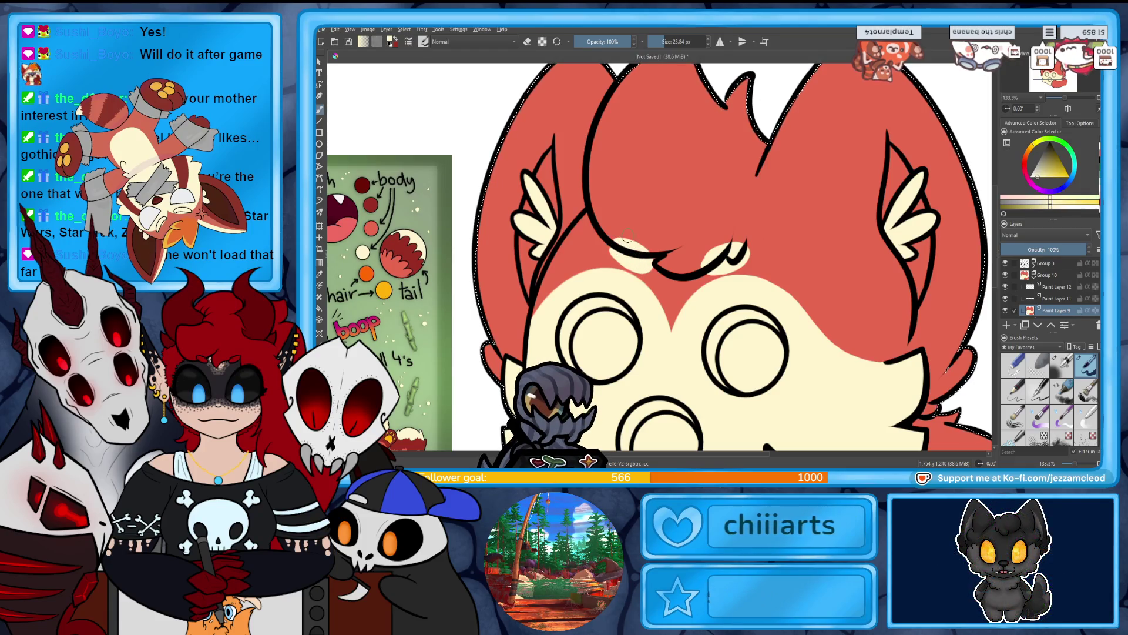
pyautogui.press('e')
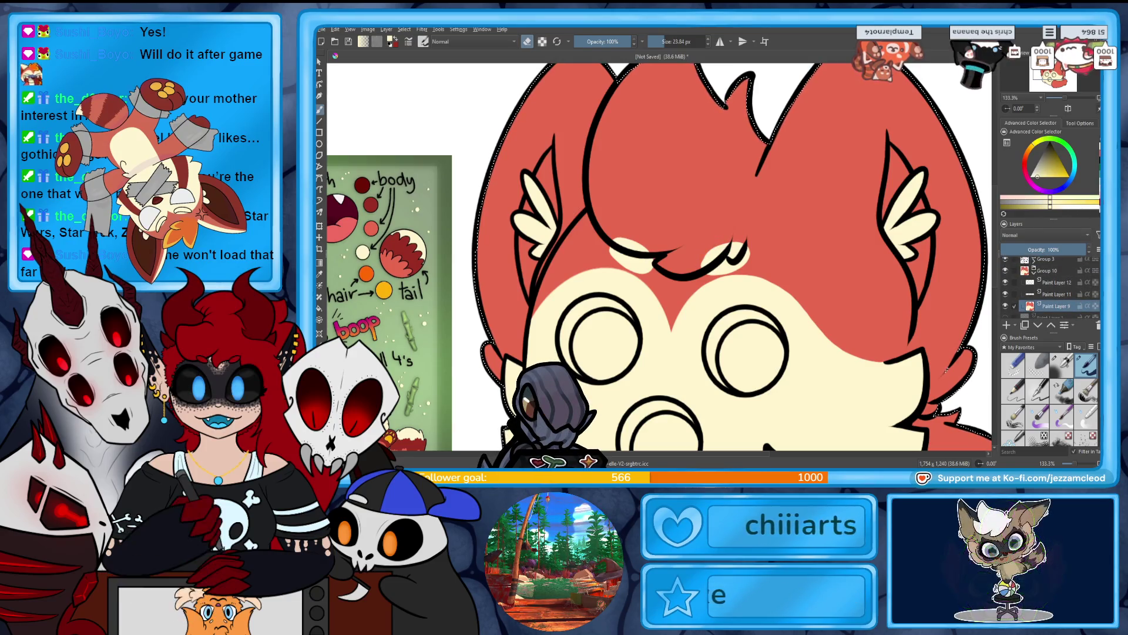
pyautogui.keyDown('ctrl'); pyautogui.click(727, 235); pyautogui.keyUp('ctrl')
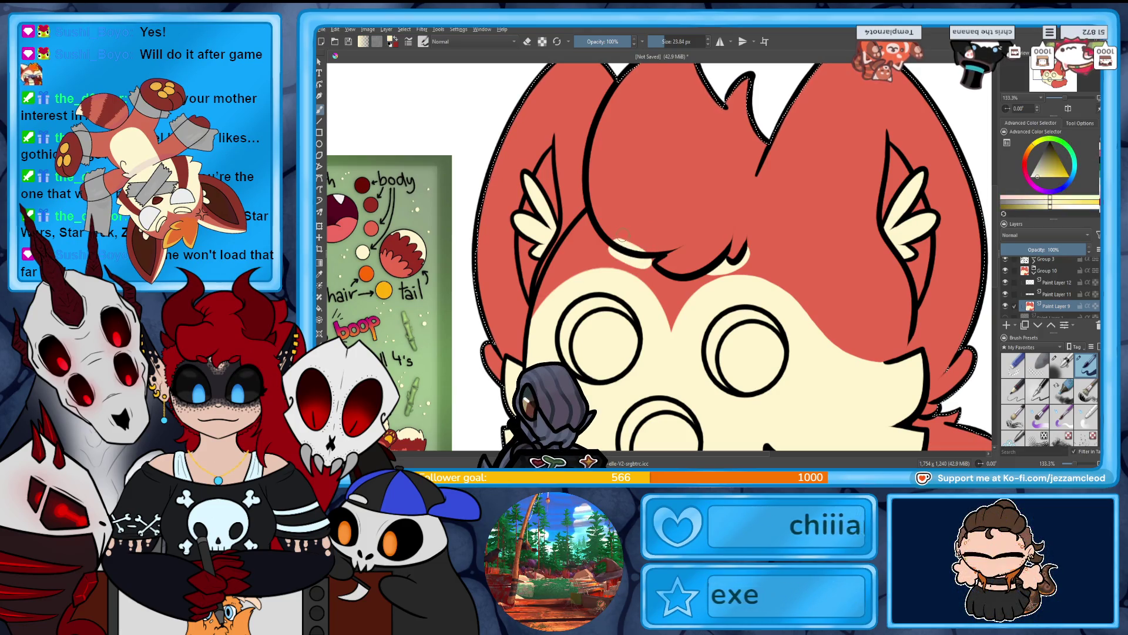
pyautogui.moveTo(613, 228); pyautogui.dragTo(646, 246)
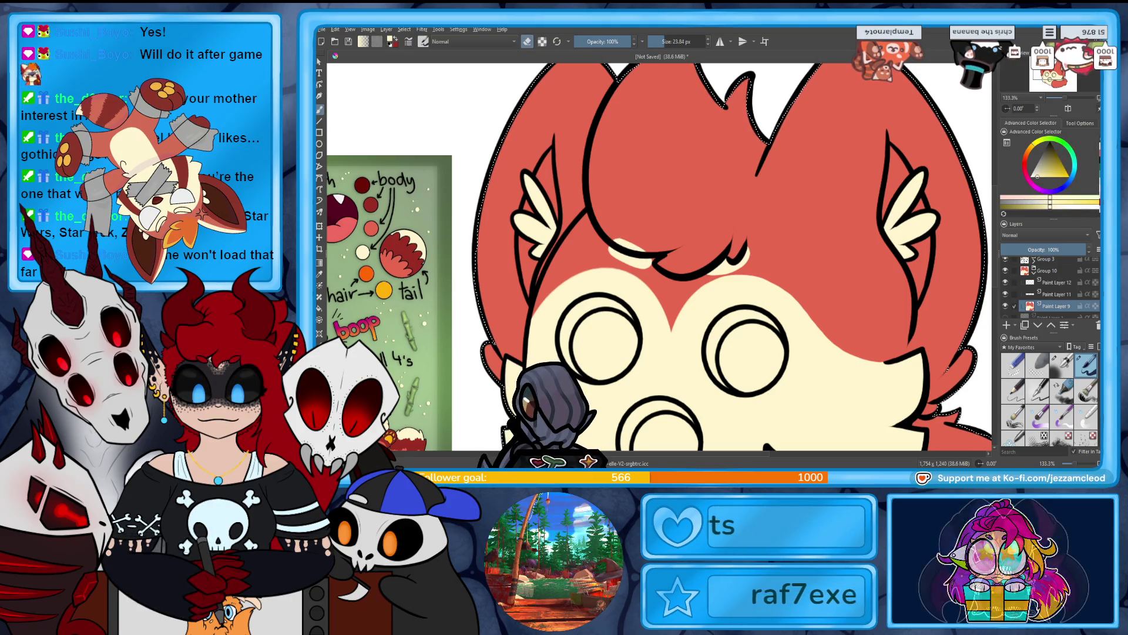
pyautogui.keyDown('ctrl'); pyautogui.click(624, 234); pyautogui.keyUp('ctrl')
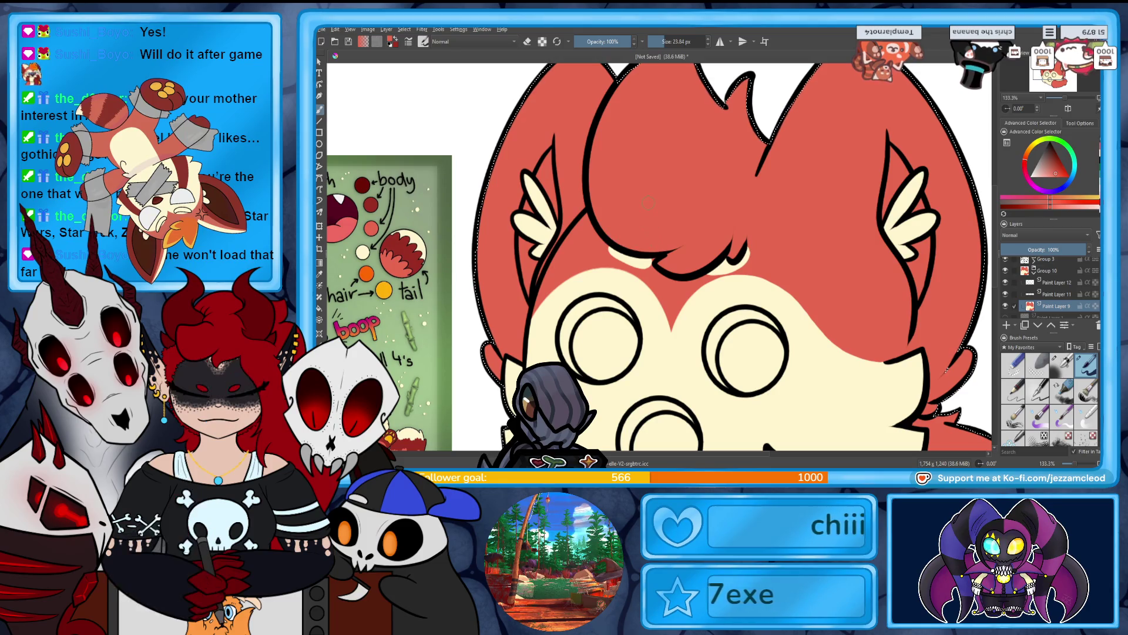
pyautogui.keyDown('ctrl'); pyautogui.click(617, 254); pyautogui.keyUp('ctrl')
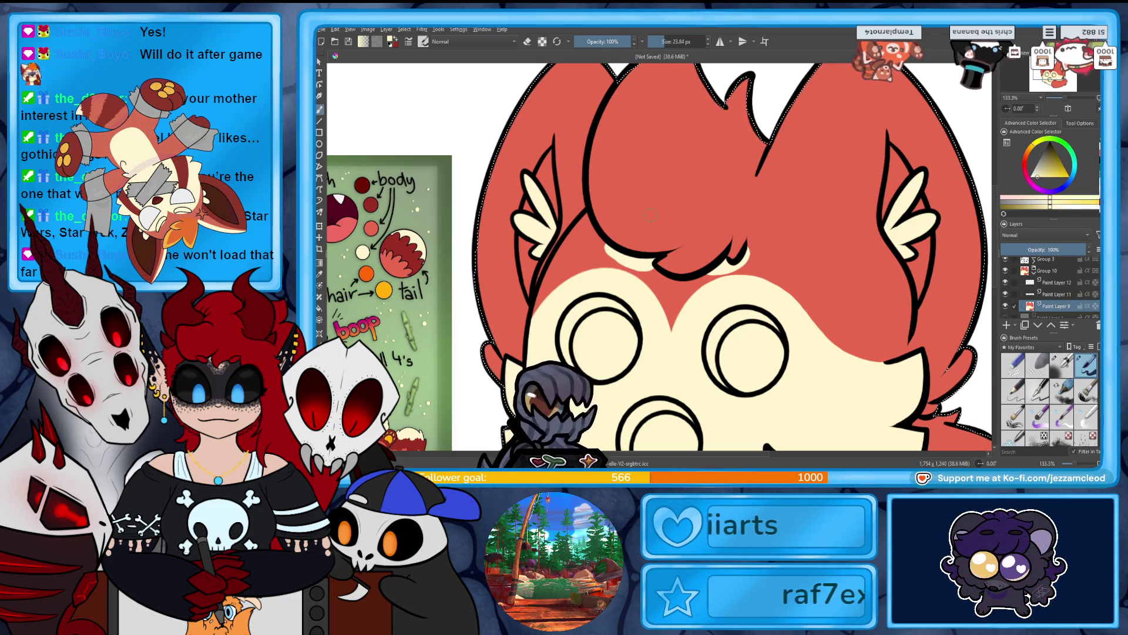
# Set the brush size to 10 px and bring the lower face and tail into view.
pyautogui.moveTo(1064, 101)
pyautogui.mouseDown()
pyautogui.moveTo(1051, 101)
pyautogui.moveTo(1068, 101)
pyautogui.mouseUp()
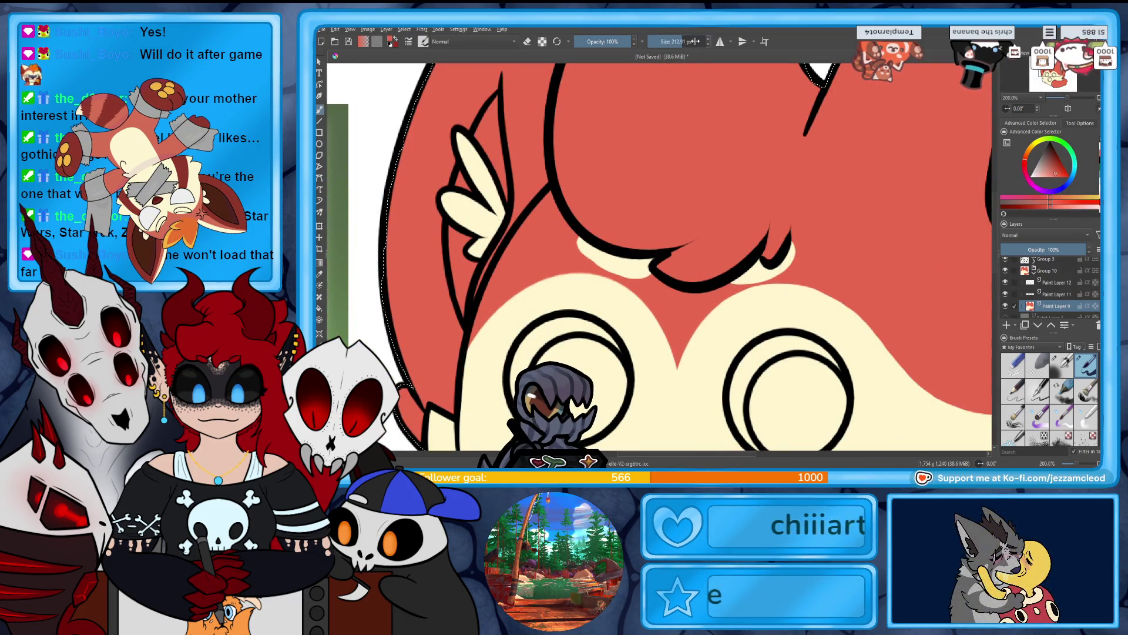
pyautogui.moveTo(694, 41); pyautogui.dragTo(649, 42)
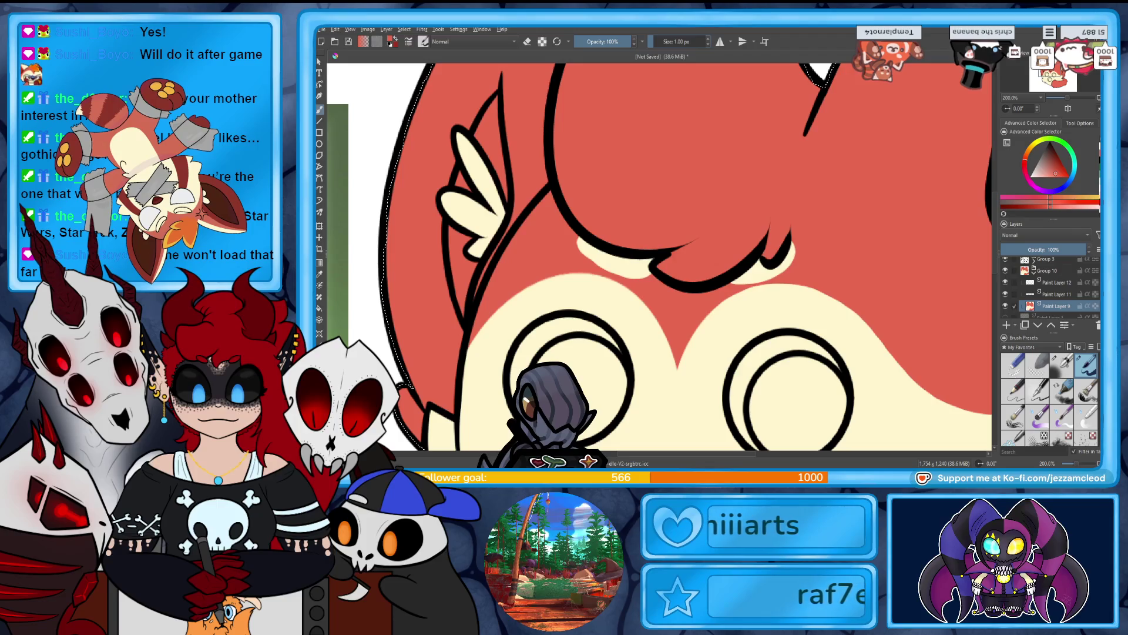
pyautogui.click(676, 41)
pyautogui.write('10')
pyautogui.press('Return')
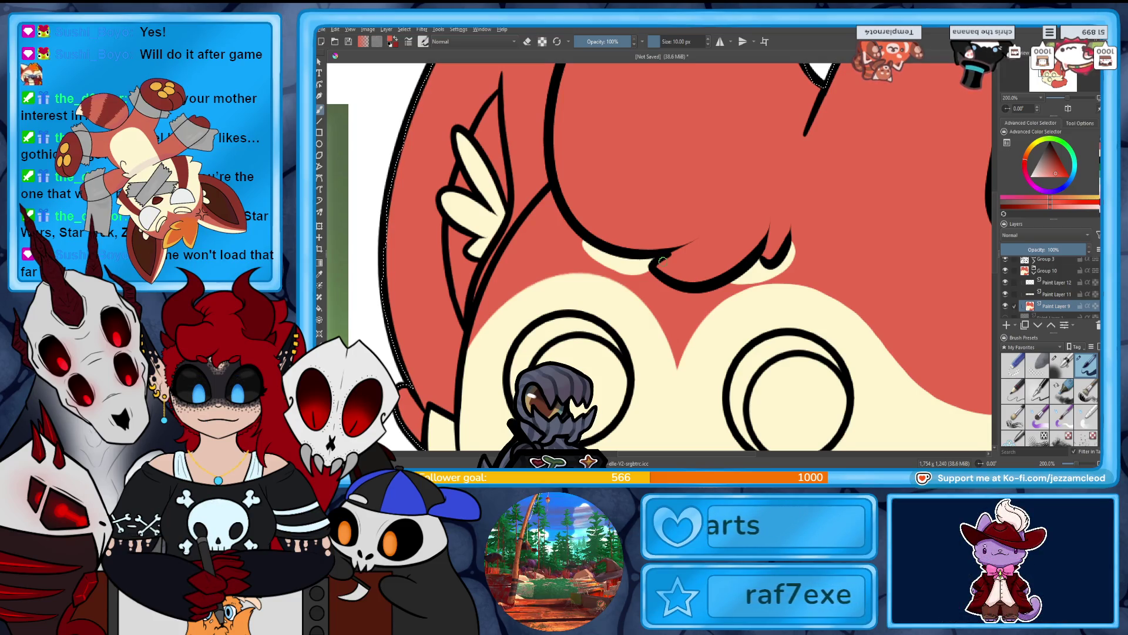
pyautogui.moveTo(1052, 98)
pyautogui.mouseDown()
pyautogui.moveTo(1026, 98)
pyautogui.moveTo(1068, 86)
pyautogui.mouseUp()
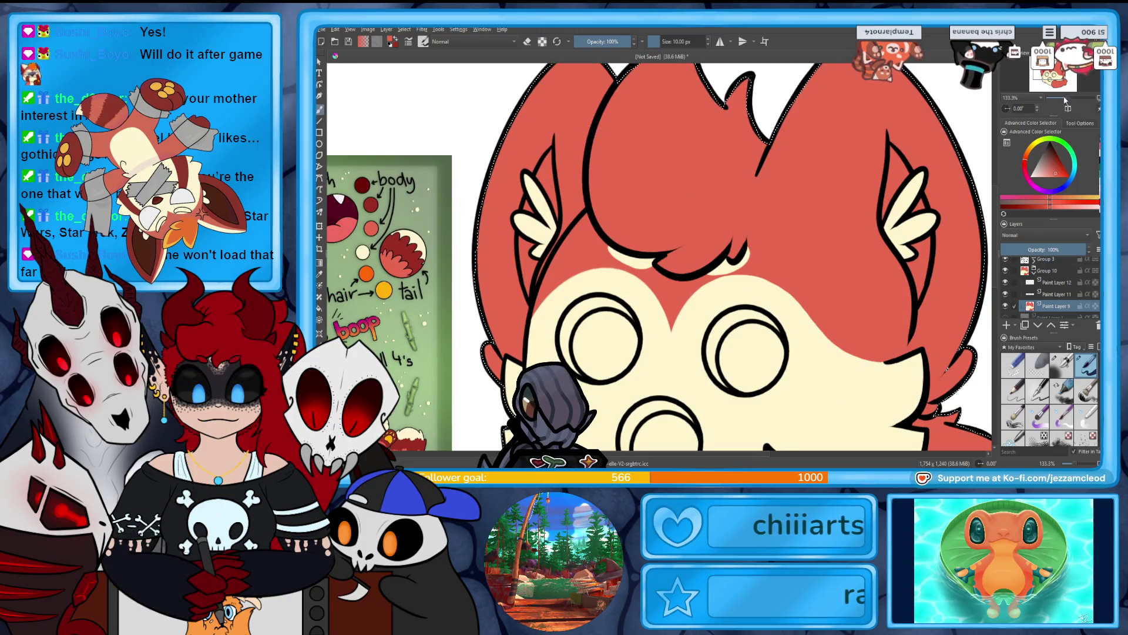
pyautogui.moveTo(1065, 87); pyautogui.dragTo(1070, 89)
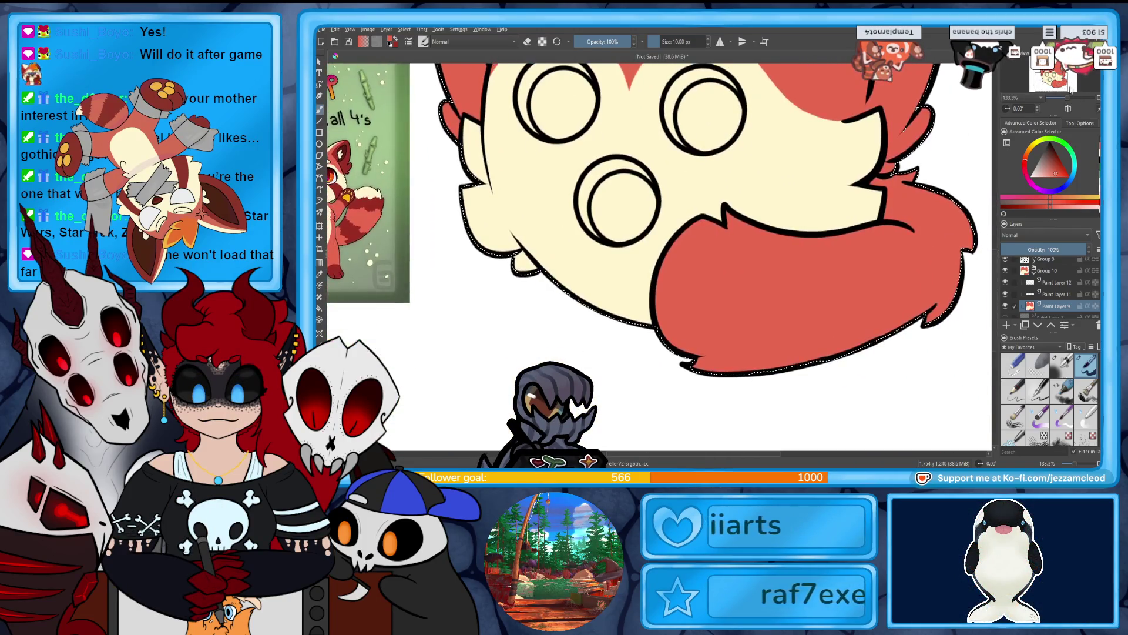
# Draw a wavy cream line down the tail, redoing the first stroke.
pyautogui.keyDown('ctrl'); pyautogui.click(588, 264); pyautogui.keyUp('ctrl')
pyautogui.moveTo(765, 232); pyautogui.dragTo(770, 367)
pyautogui.hotkey('ctrl', 'z')
pyautogui.hotkey('ctrl', 'z')
pyautogui.hotkey('ctrl', 'z')
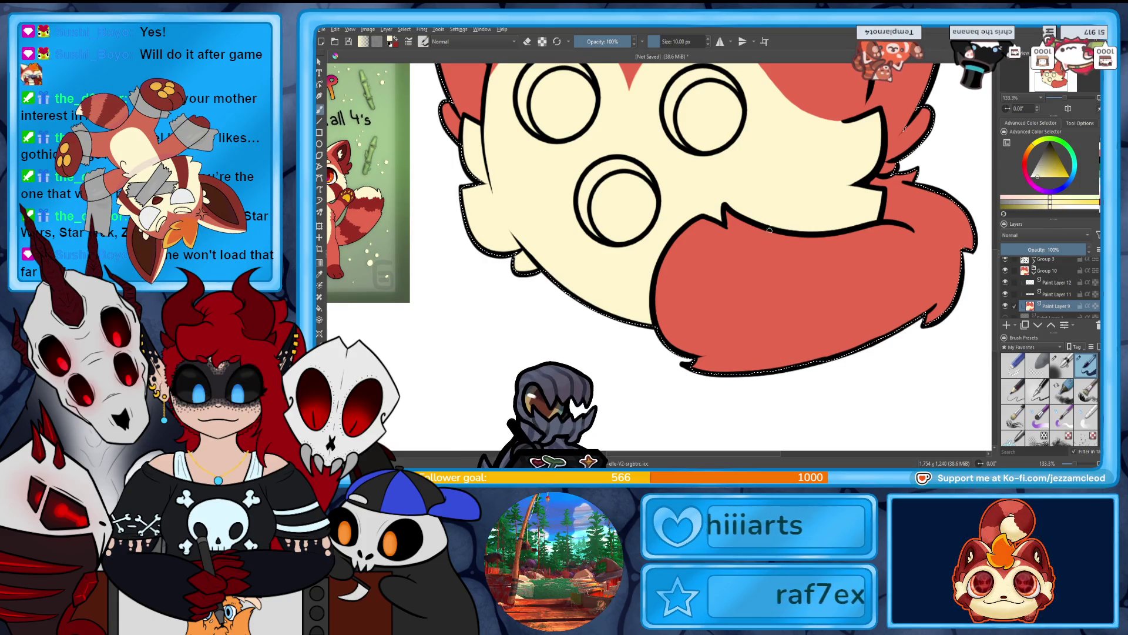
pyautogui.moveTo(764, 233); pyautogui.dragTo(773, 257)
pyautogui.moveTo(770, 334); pyautogui.dragTo(767, 367)
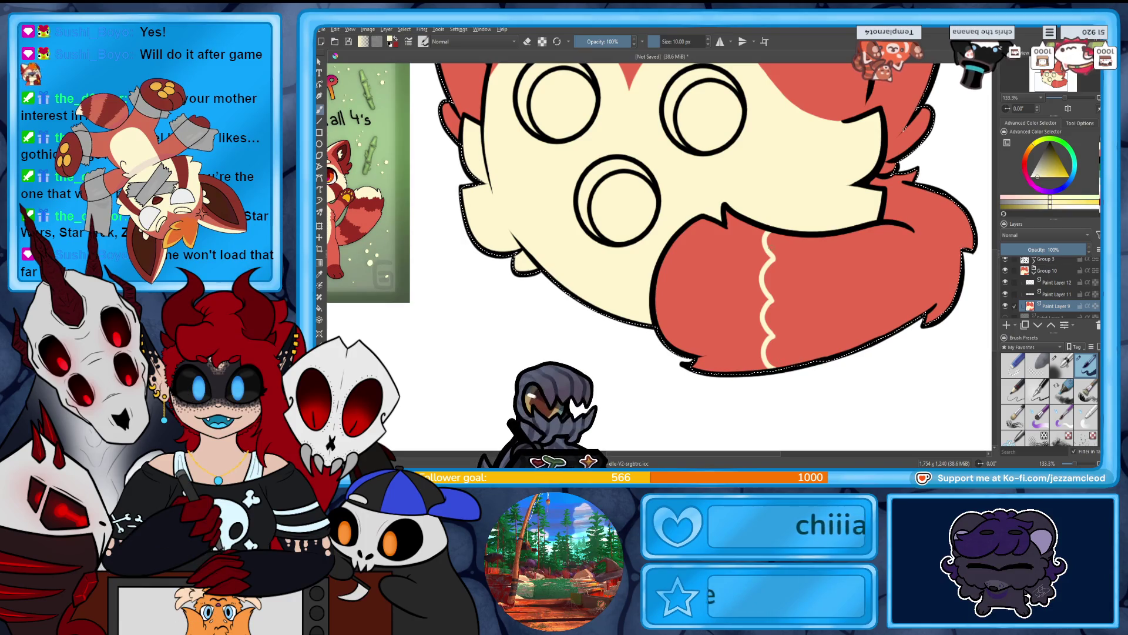
# Fill the tail tip cream up to the wavy edge with a larger brush.
pyautogui.moveTo(661, 41); pyautogui.dragTo(676, 41)
pyautogui.moveTo(699, 227)
pyautogui.mouseDown()
pyautogui.moveTo(676, 329)
pyautogui.moveTo(694, 367)
pyautogui.mouseUp()
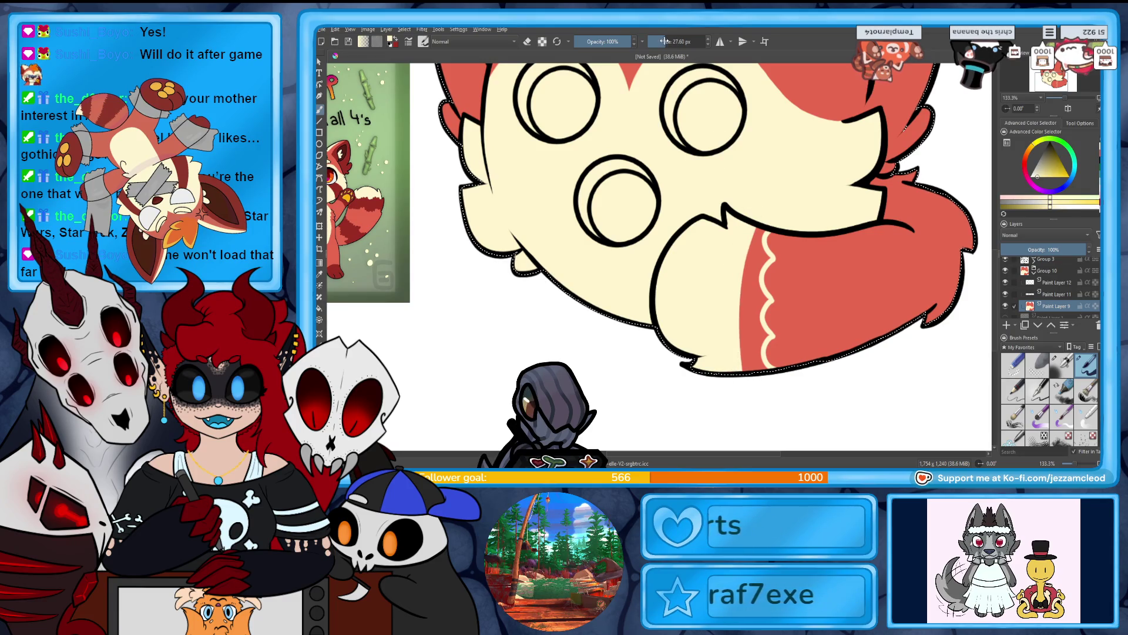
pyautogui.moveTo(664, 41); pyautogui.dragTo(655, 41)
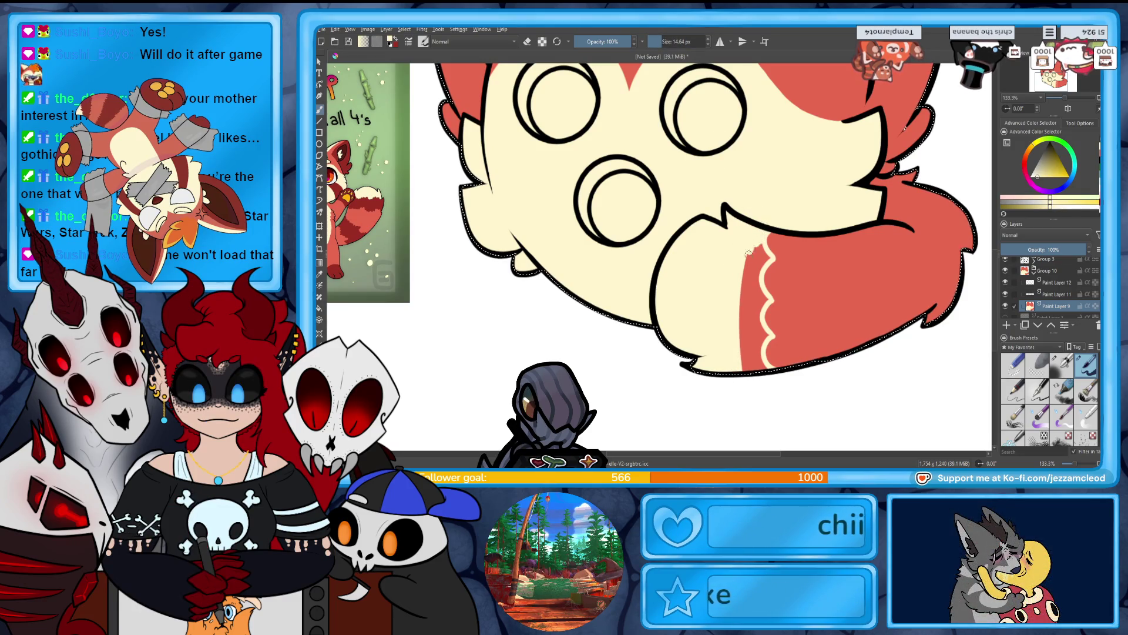
pyautogui.moveTo(767, 259)
pyautogui.mouseDown()
pyautogui.moveTo(744, 309)
pyautogui.moveTo(750, 361)
pyautogui.moveTo(763, 301)
pyautogui.moveTo(755, 328)
pyautogui.mouseUp()
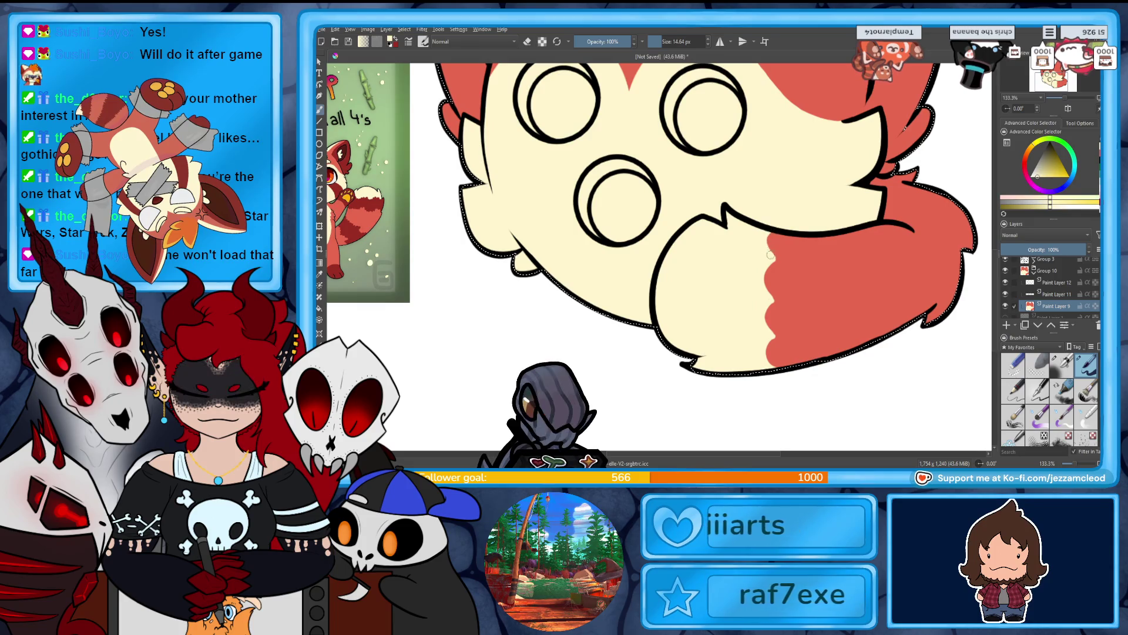
pyautogui.moveTo(1067, 103); pyautogui.dragTo(1047, 108)
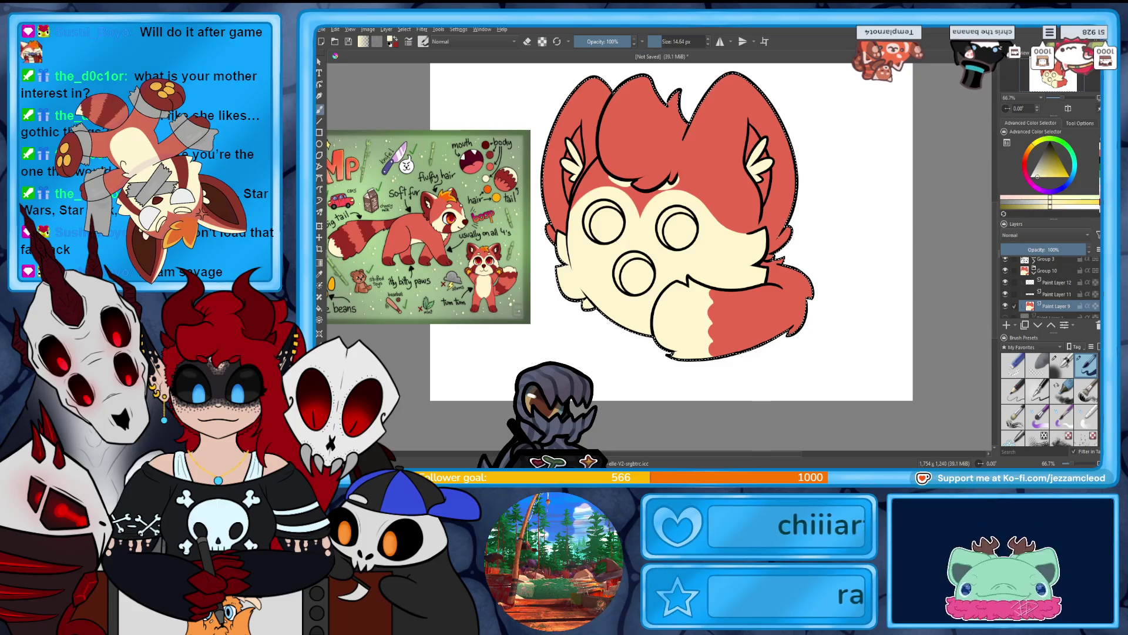
# Sample the red from the reference image's tail and return to the Freehand Brush.
pyautogui.click(353, 238)
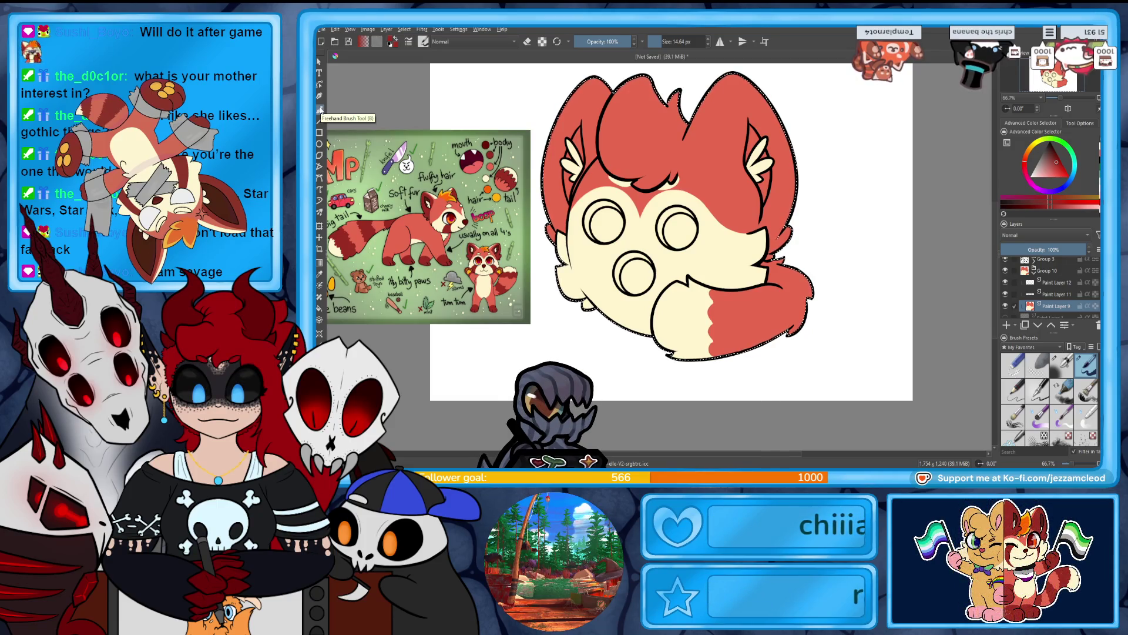
pyautogui.click(320, 110)
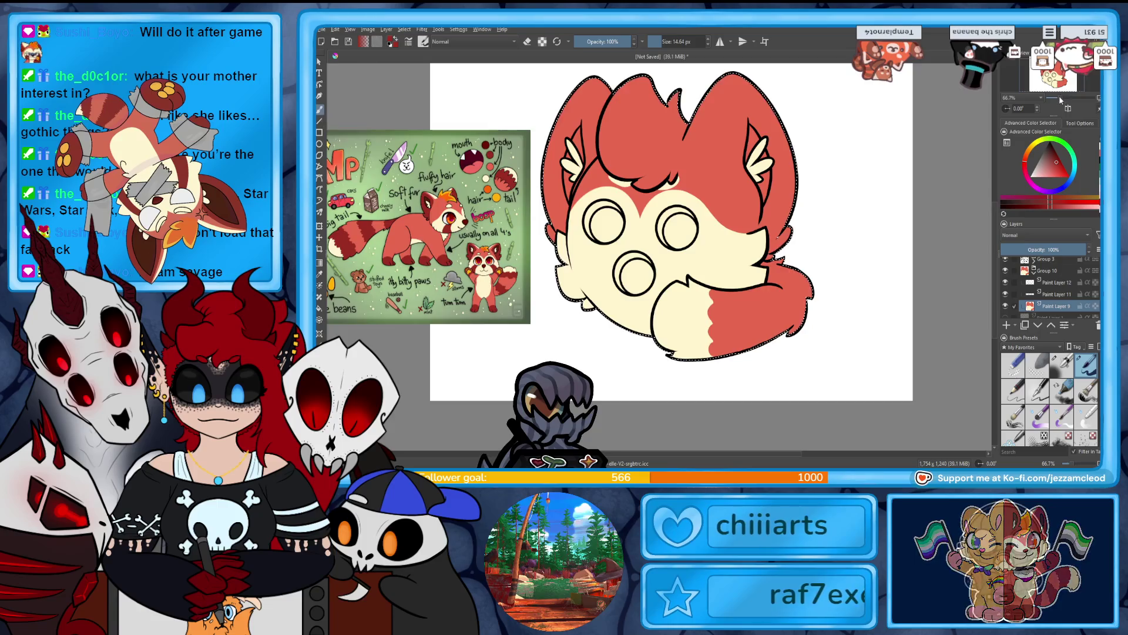
pyautogui.scroll(3, 705, 235)
pyautogui.scroll(-3, 757, 200)
# Paint the first dark red stripe across the tail and touch up its edges.
pyautogui.moveTo(757, 196); pyautogui.dragTo(768, 230)
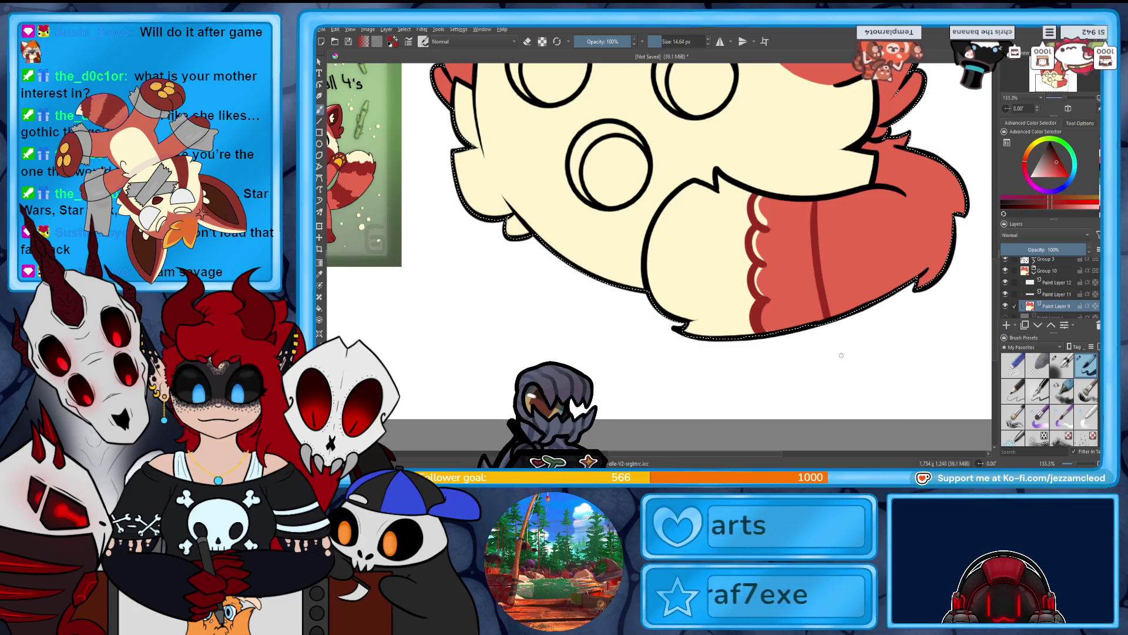
pyautogui.moveTo(812, 249)
pyautogui.mouseDown()
pyautogui.moveTo(801, 203)
pyautogui.moveTo(784, 205)
pyautogui.moveTo(762, 243)
pyautogui.moveTo(762, 327)
pyautogui.mouseUp()
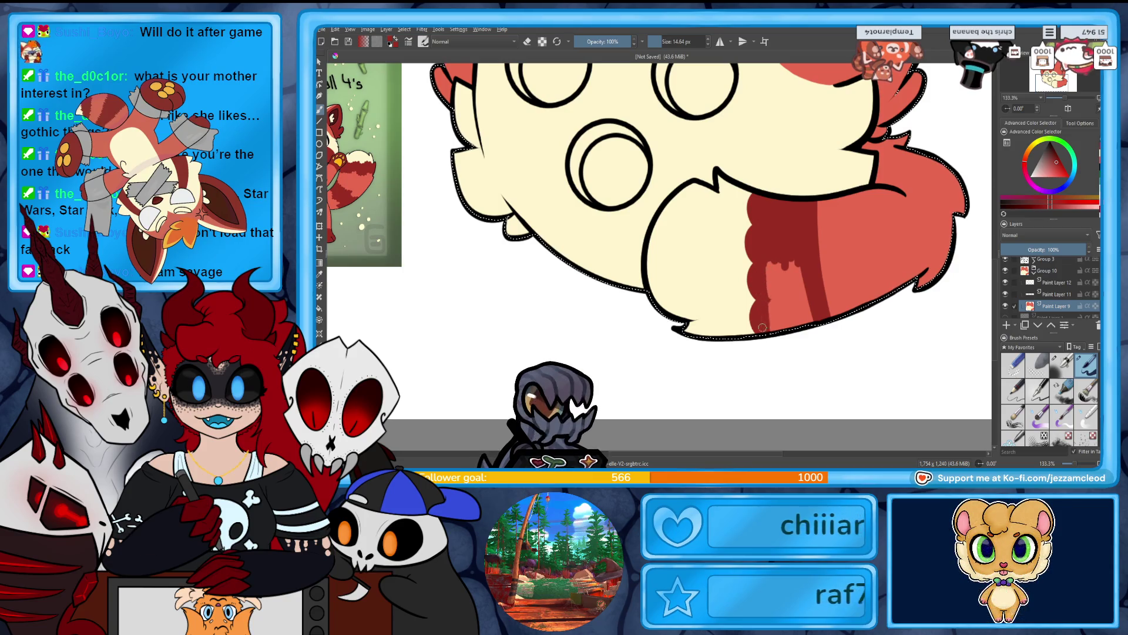
pyautogui.moveTo(786, 267); pyautogui.dragTo(802, 323)
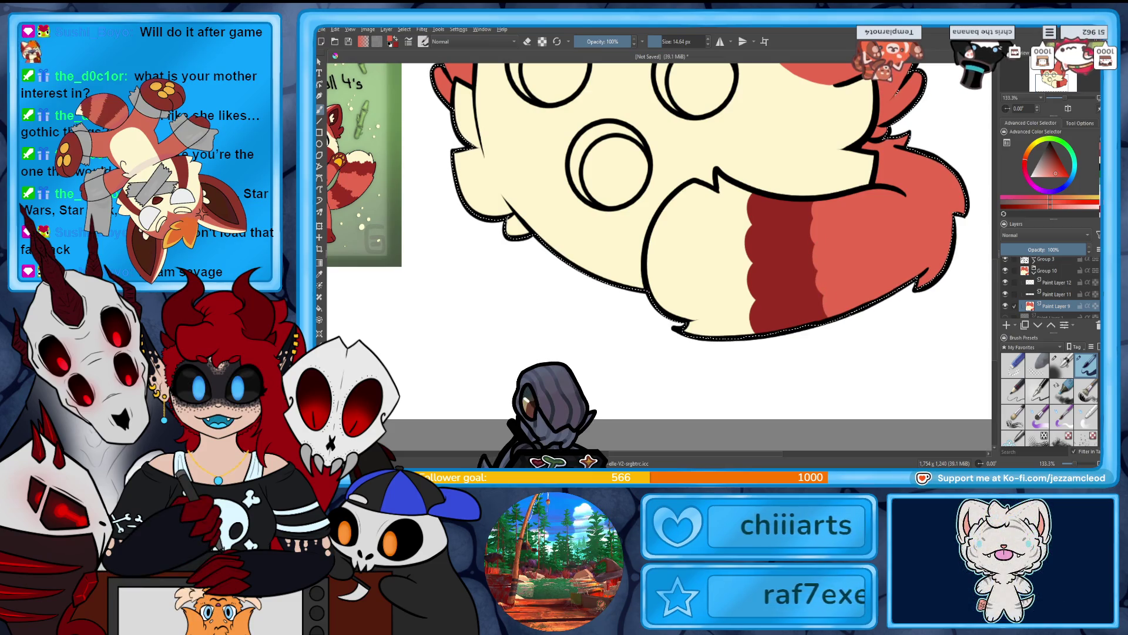
pyautogui.moveTo(817, 270); pyautogui.dragTo(825, 296)
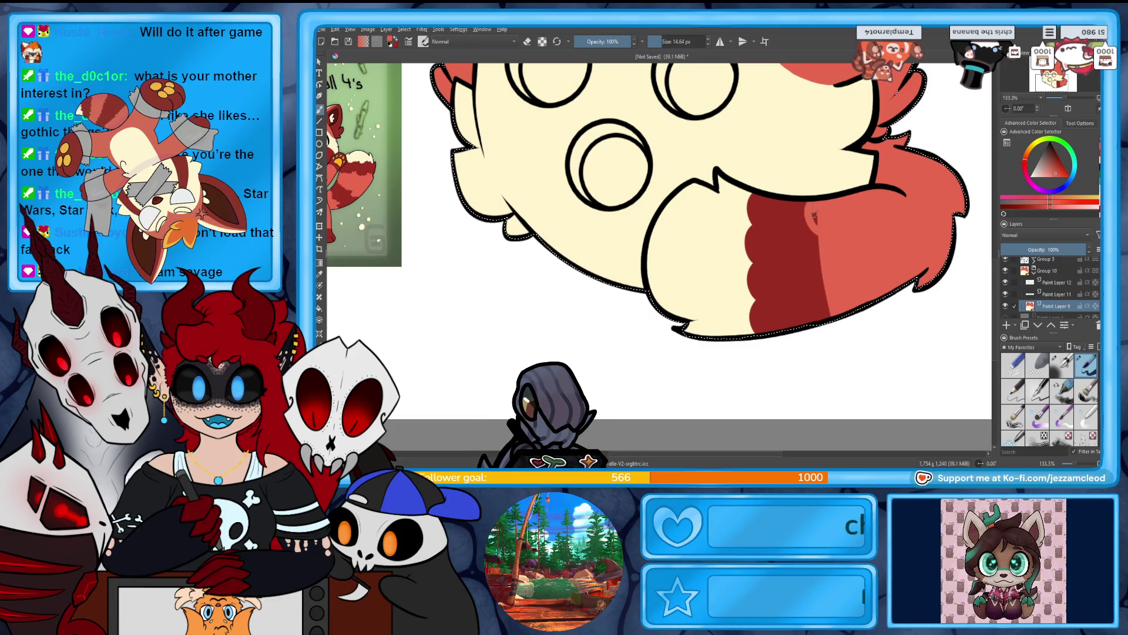
pyautogui.moveTo(816, 230); pyautogui.dragTo(814, 253)
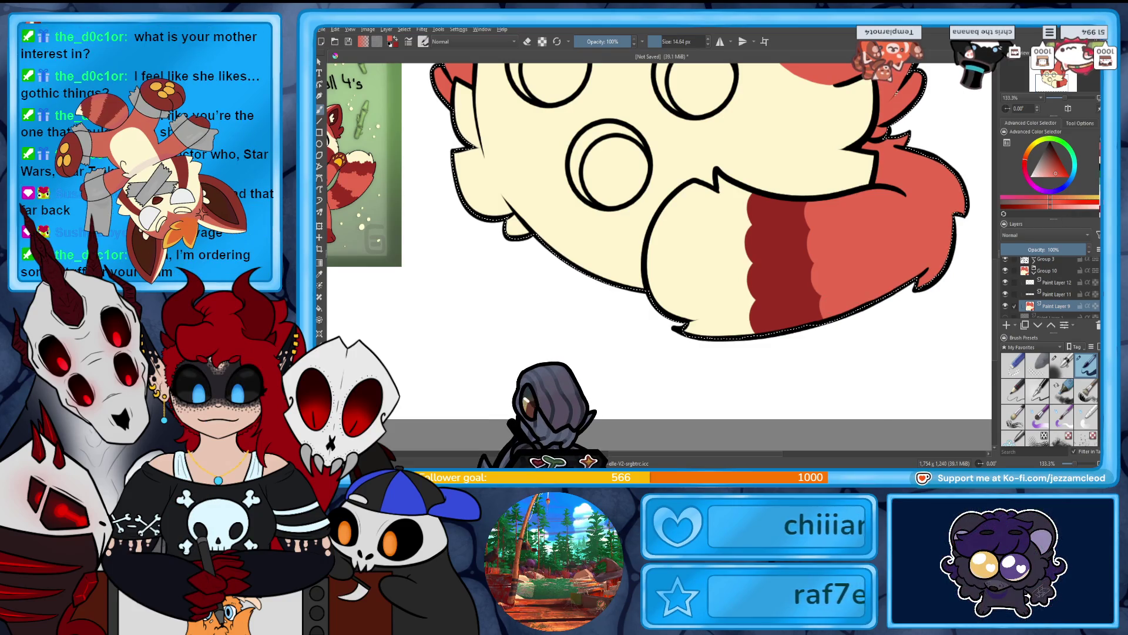
# Paint a second dark red stripe further along the tail.
pyautogui.moveTo(1050, 270)
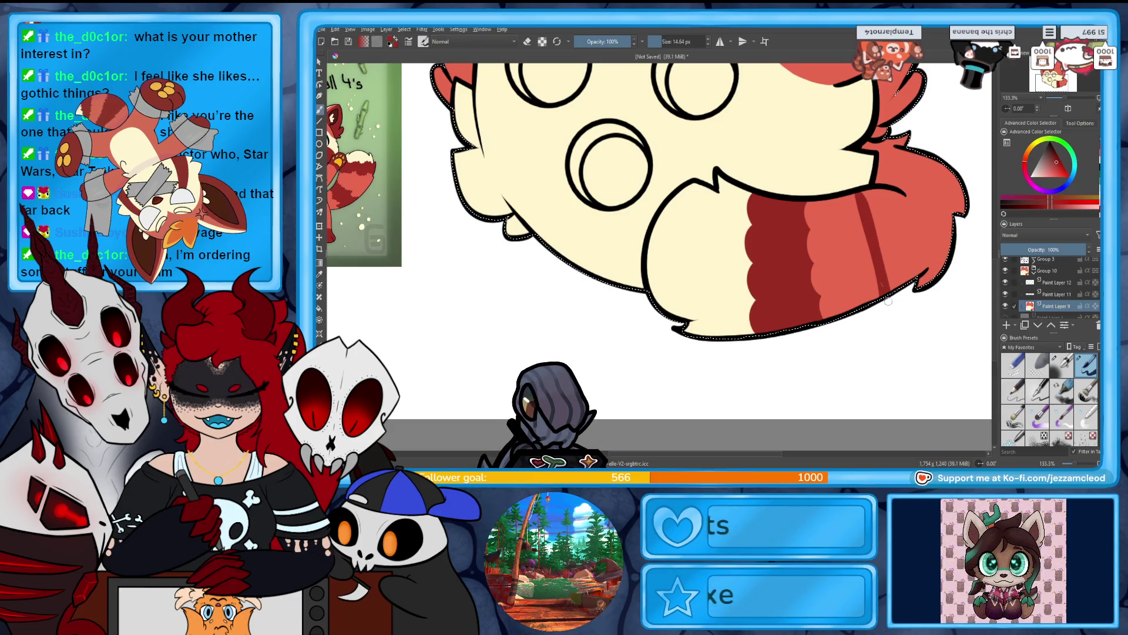
pyautogui.moveTo(908, 199)
pyautogui.mouseDown()
pyautogui.moveTo(921, 273)
pyautogui.moveTo(899, 238)
pyautogui.mouseUp()
pyautogui.moveTo(893, 289); pyautogui.dragTo(862, 218)
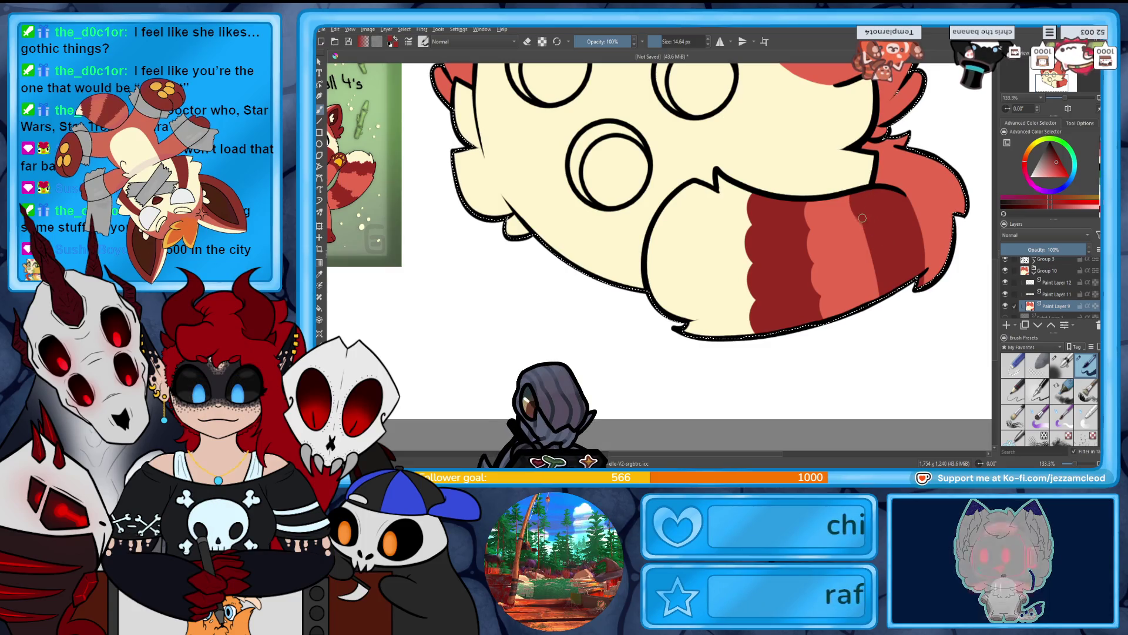
pyautogui.moveTo(879, 233); pyautogui.dragTo(865, 258)
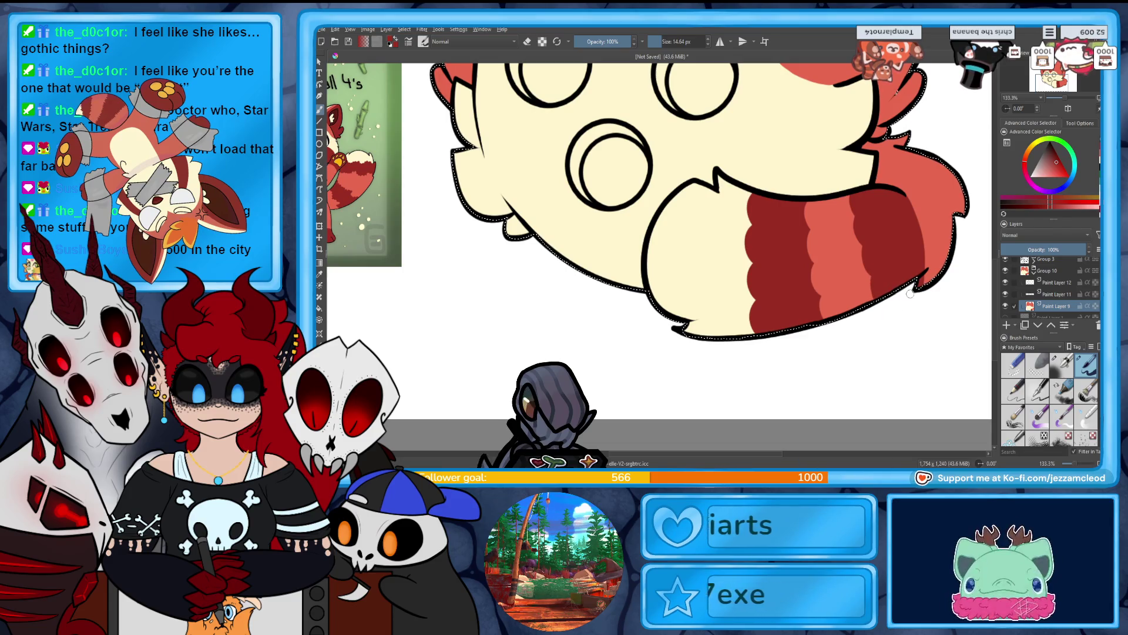
# Turn off eraser mode and shade the tail stripes with a much darker red.
pyautogui.press('e')
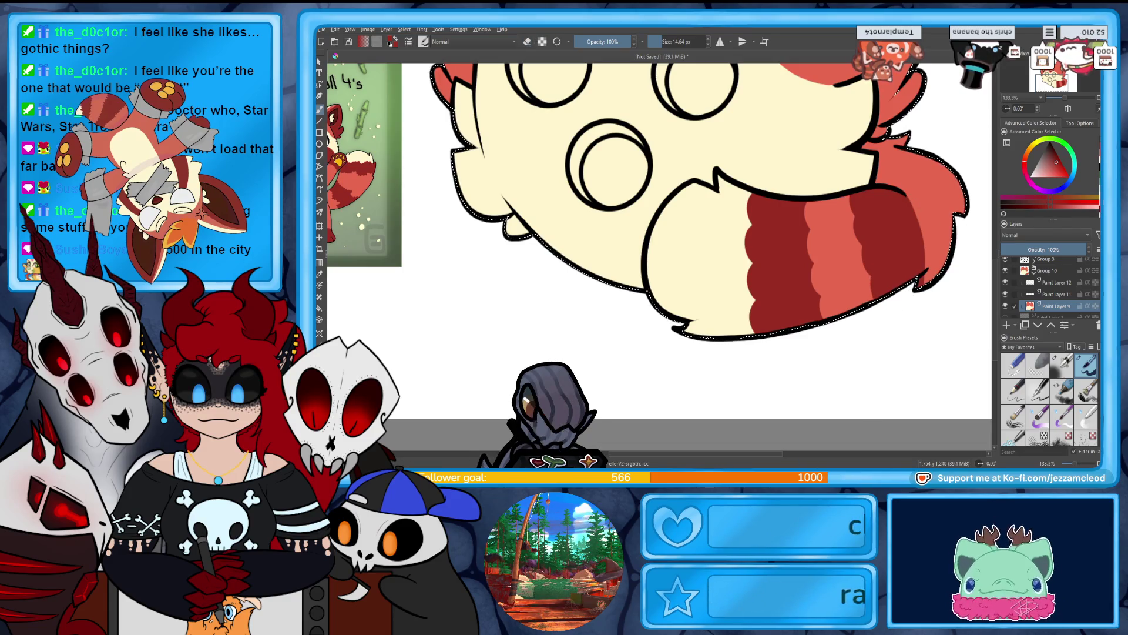
pyautogui.keyDown('ctrl'); pyautogui.click(924, 184); pyautogui.keyUp('ctrl')
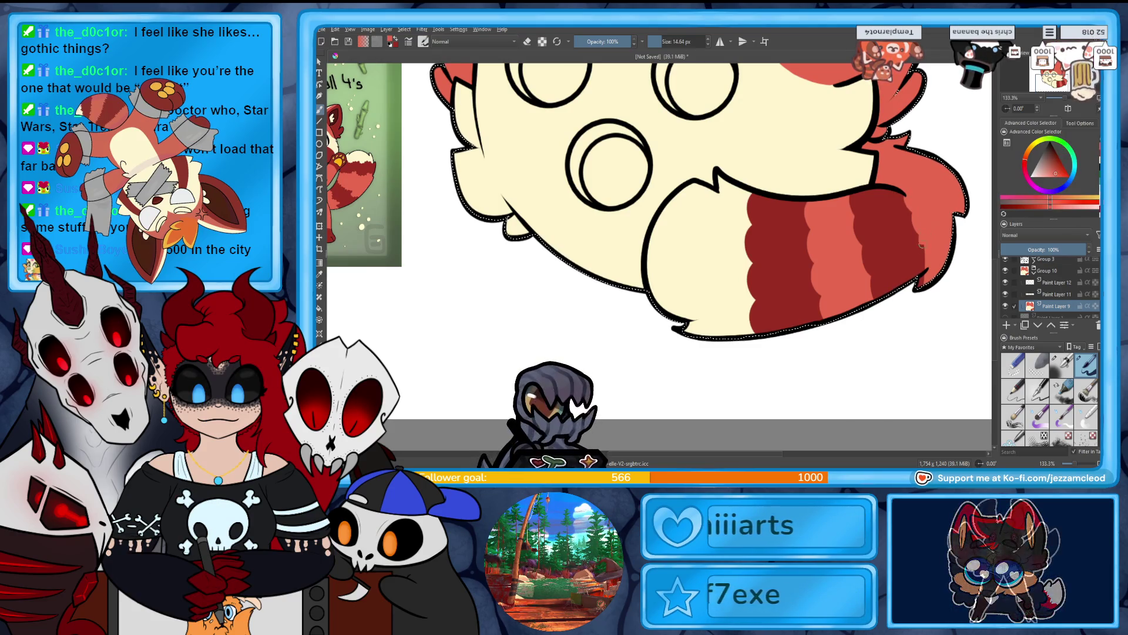
pyautogui.keyDown('ctrl'); pyautogui.click(908, 133); pyautogui.keyUp('ctrl')
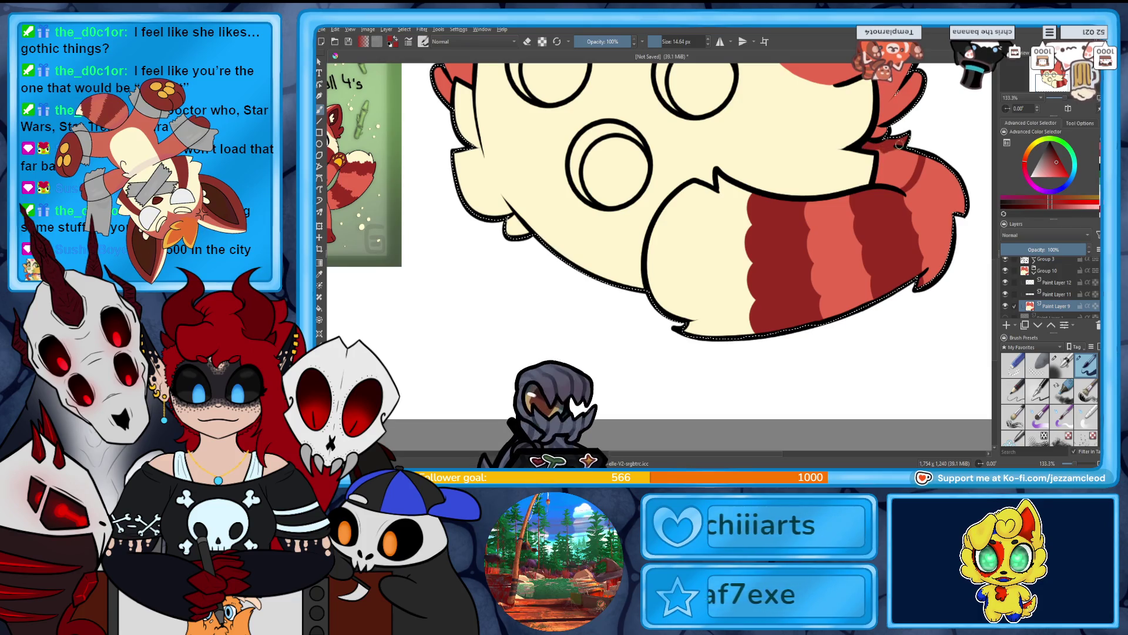
pyautogui.moveTo(917, 158); pyautogui.dragTo(894, 176)
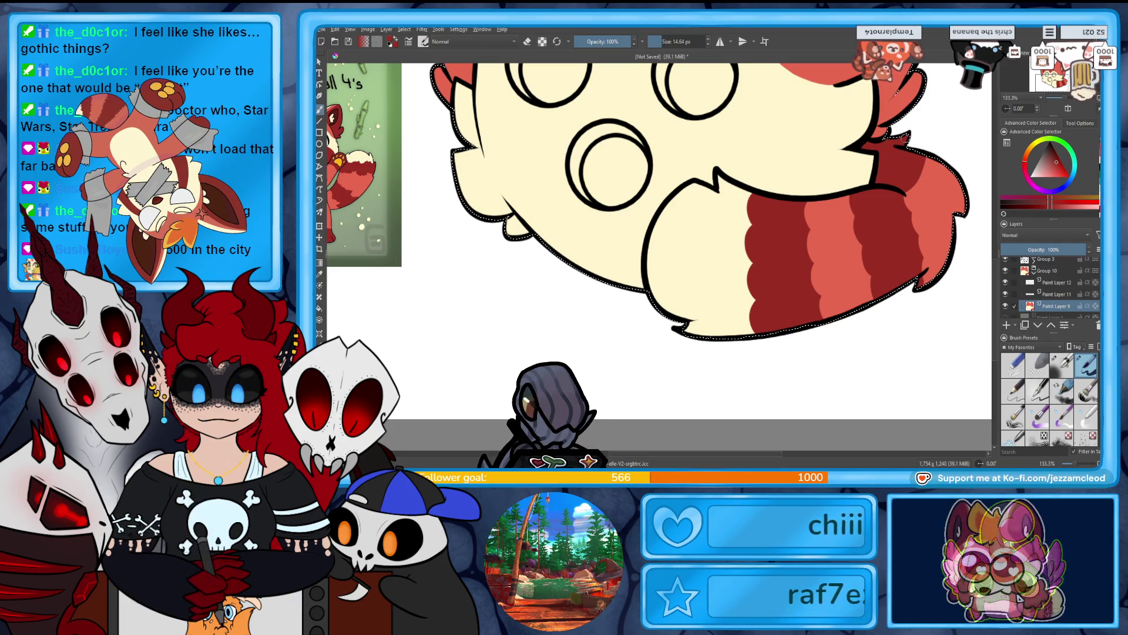
pyautogui.click(1055, 174)
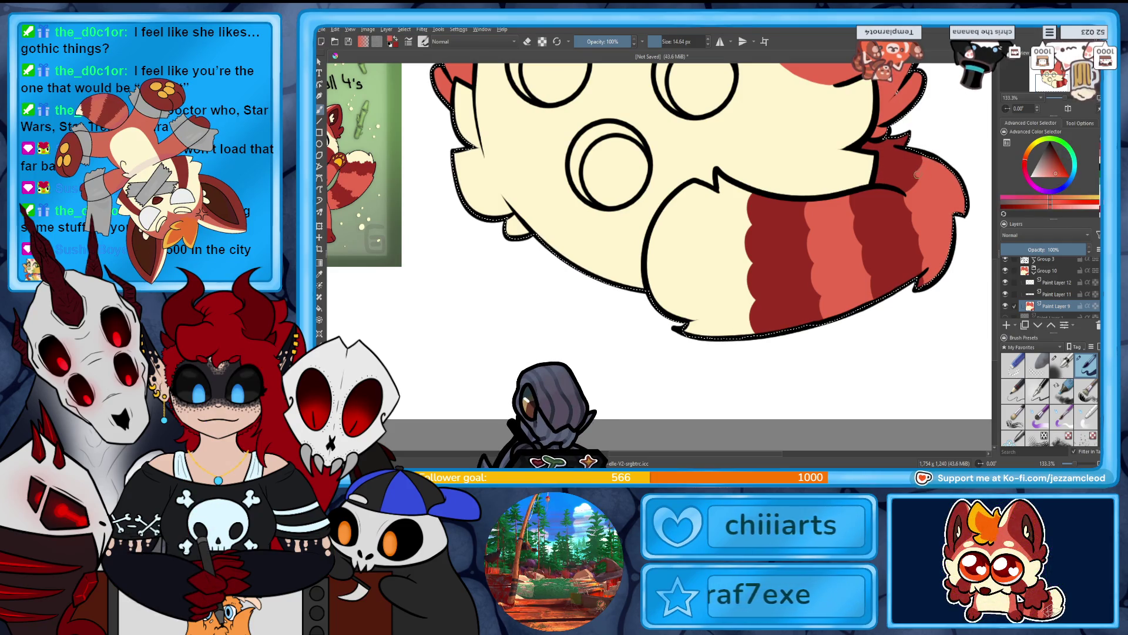